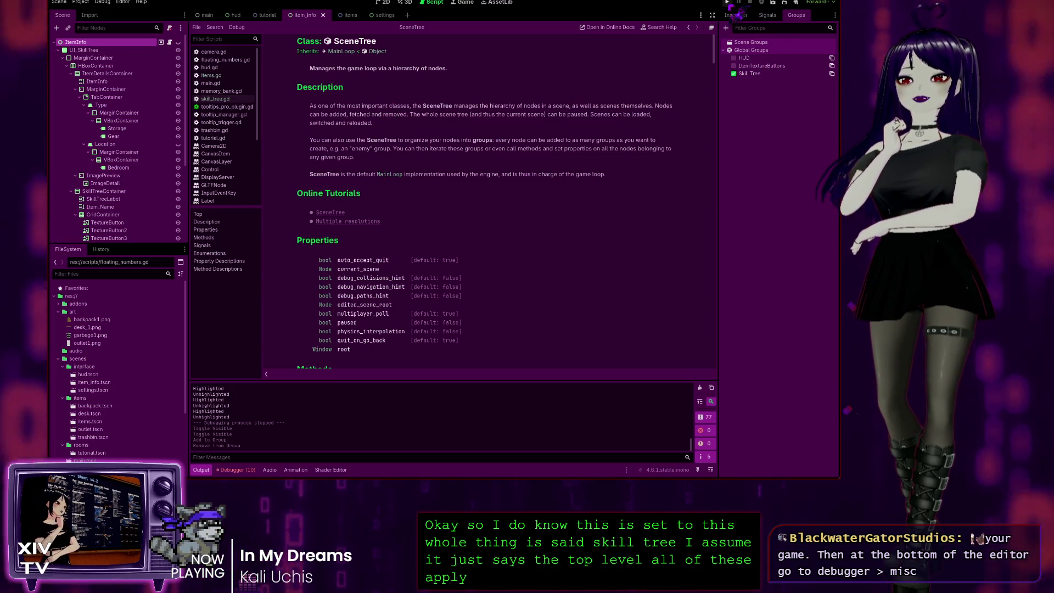
# Step: Run the project and bring up the debugger's list of unused-parameter warnings
pyautogui.press('F5')
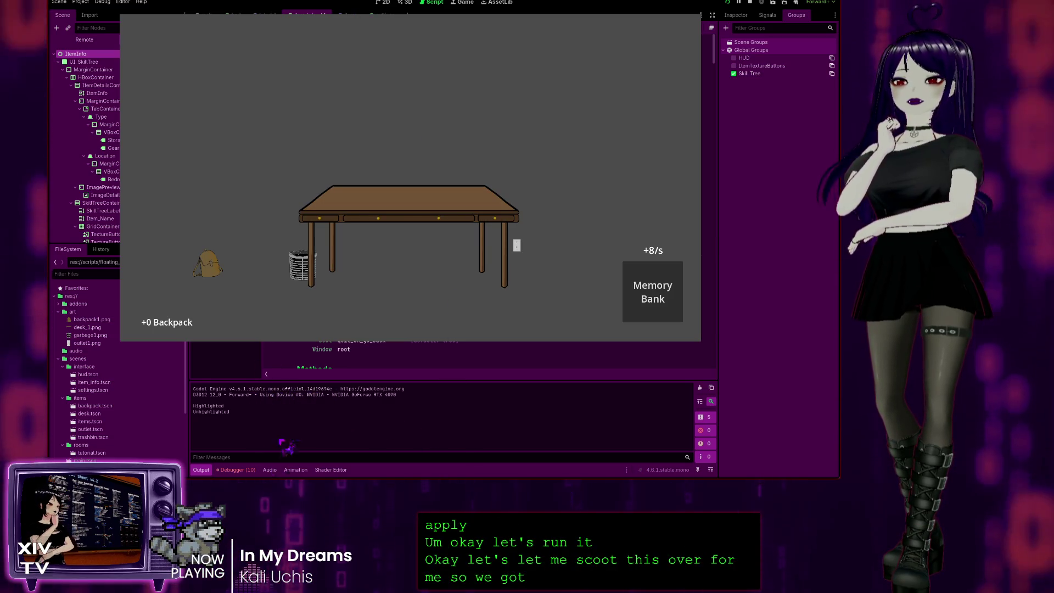
pyautogui.click(244, 470)
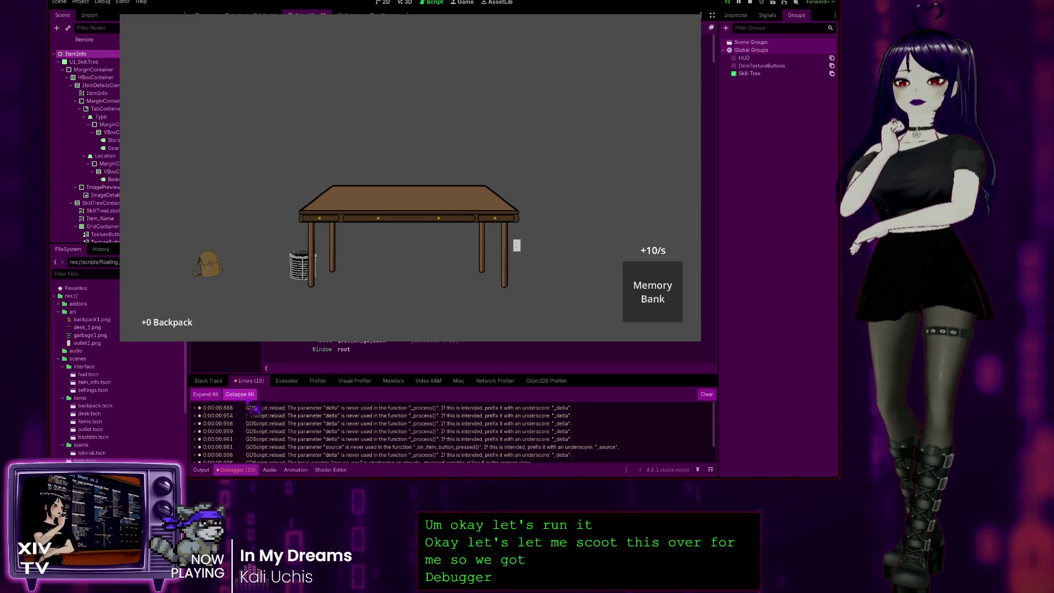
# Step: Show the debugger's Misc info naming the Backpack TextureButton as the last clicked control
pyautogui.click(459, 381)
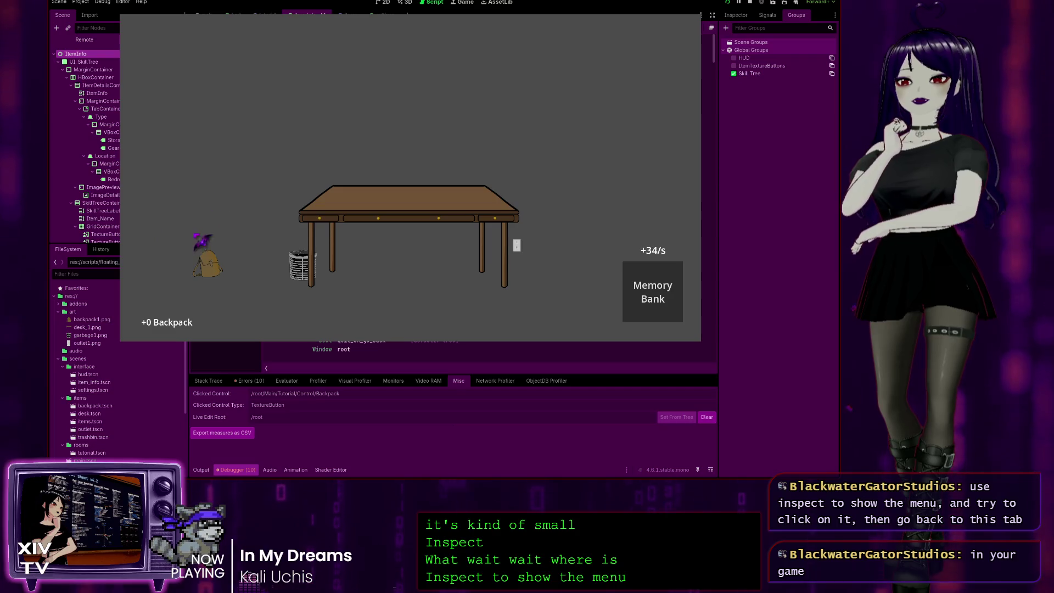
# Step: Inspect the backpack to show its skill tree panel with '+1 Carry Weight', then leave the game
pyautogui.rightClick(209, 268)
pyautogui.click(215, 270)
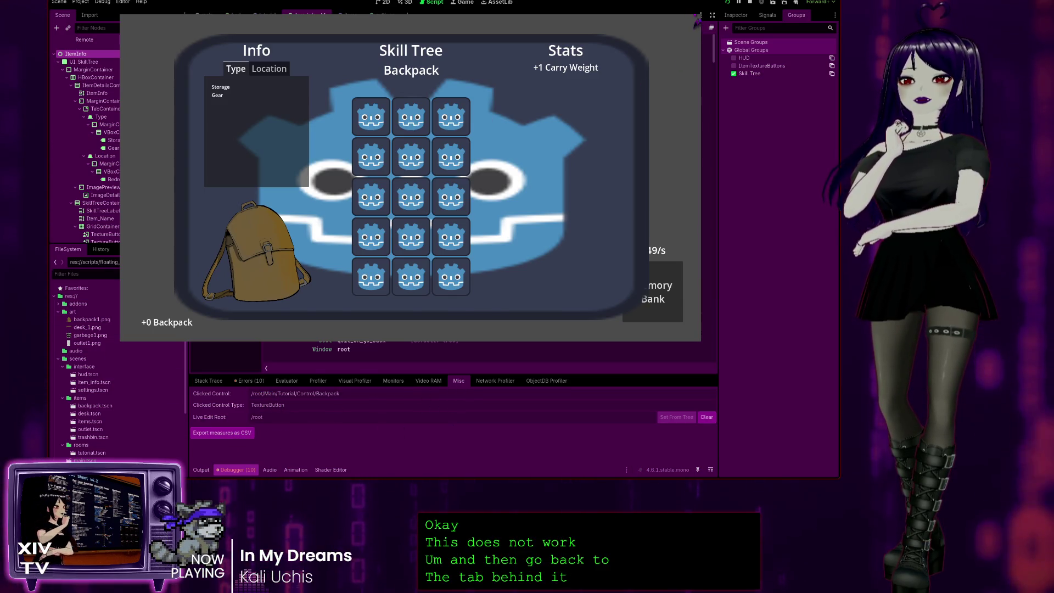
pyautogui.hotkey('alt', 'Tab')
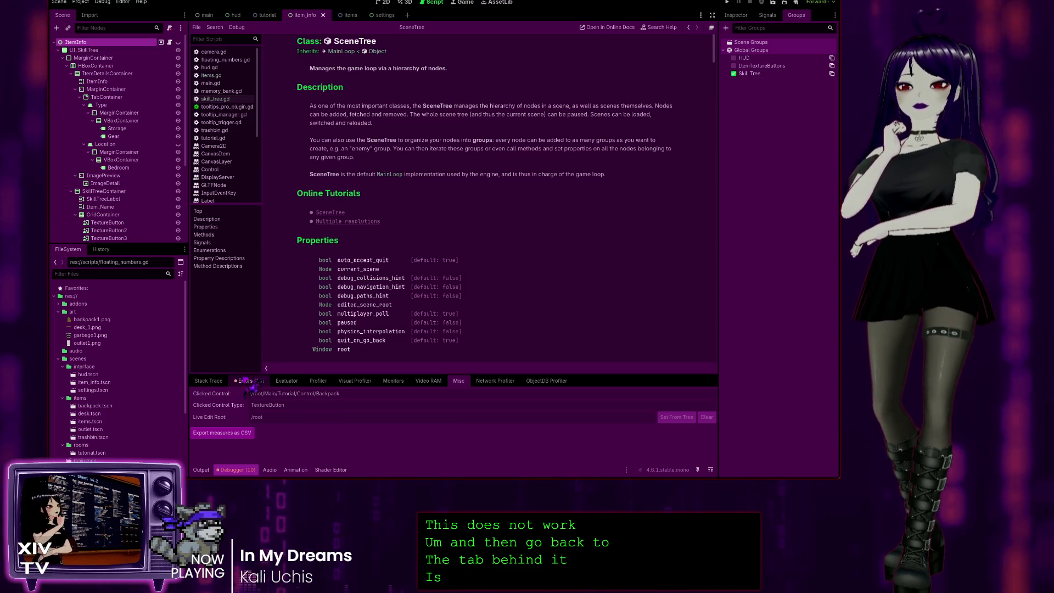
# Step: Review the unused delta parameter warnings in the debugger, then clear all errors and warnings
pyautogui.click(248, 380)
pyautogui.scroll(-3, 597, 434)
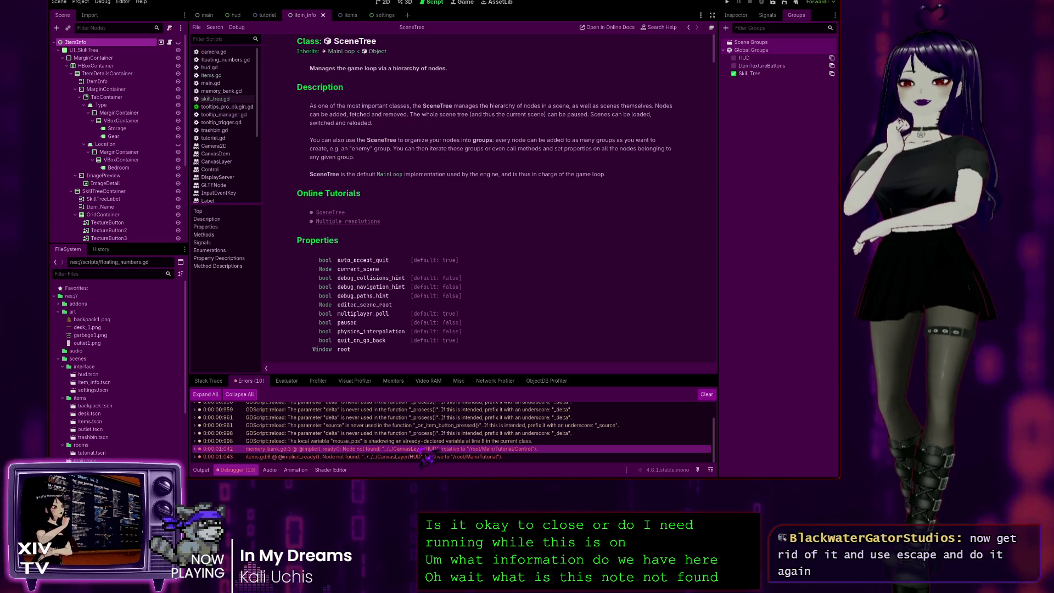
pyautogui.click(343, 418)
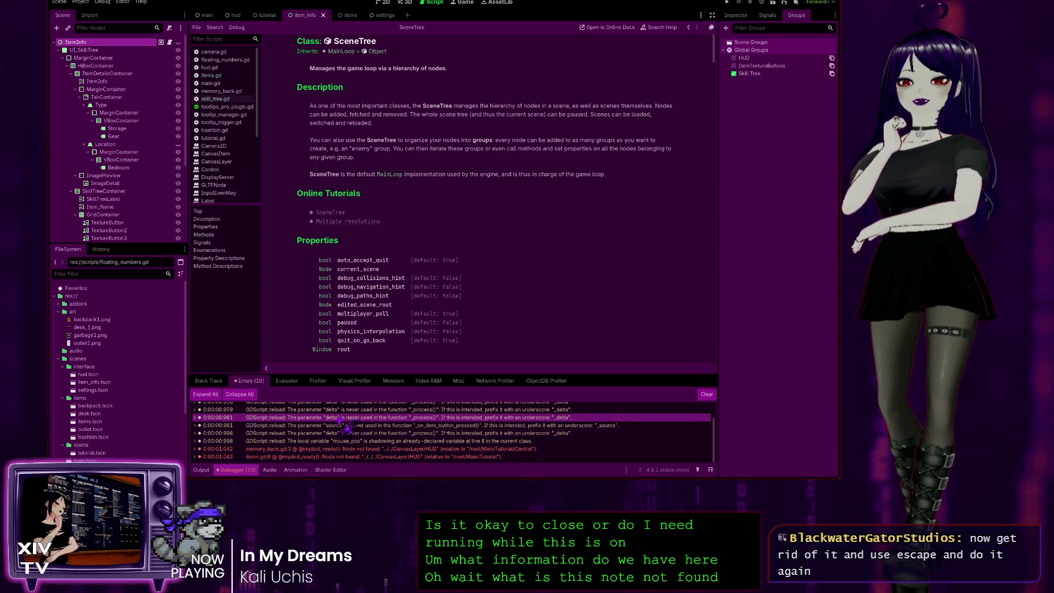
pyautogui.click(707, 394)
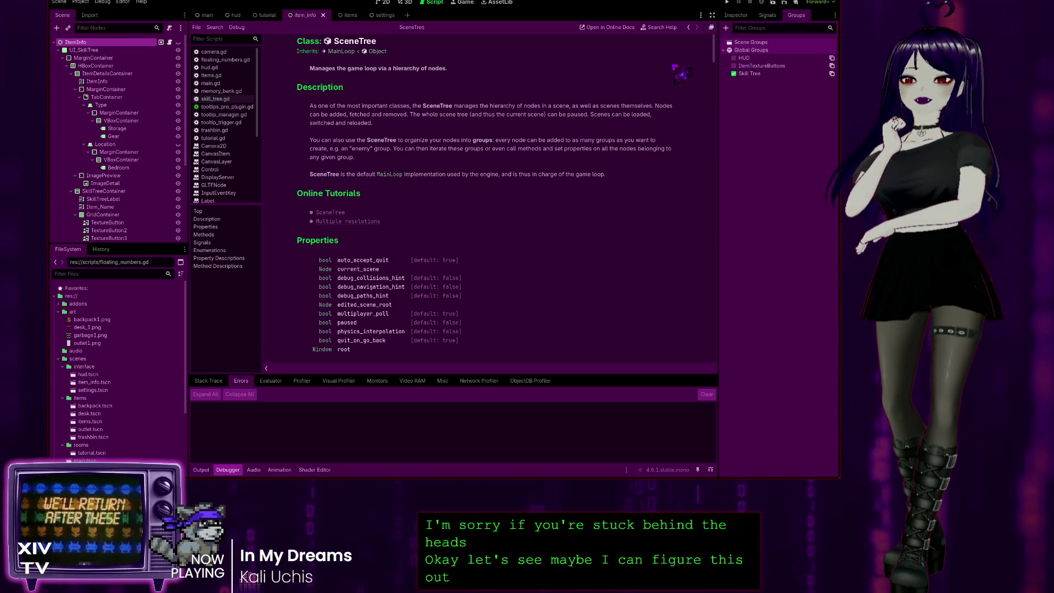
# Step: Glance at the Visual Profiler, return to Errors, and run the project again
pyautogui.click(338, 381)
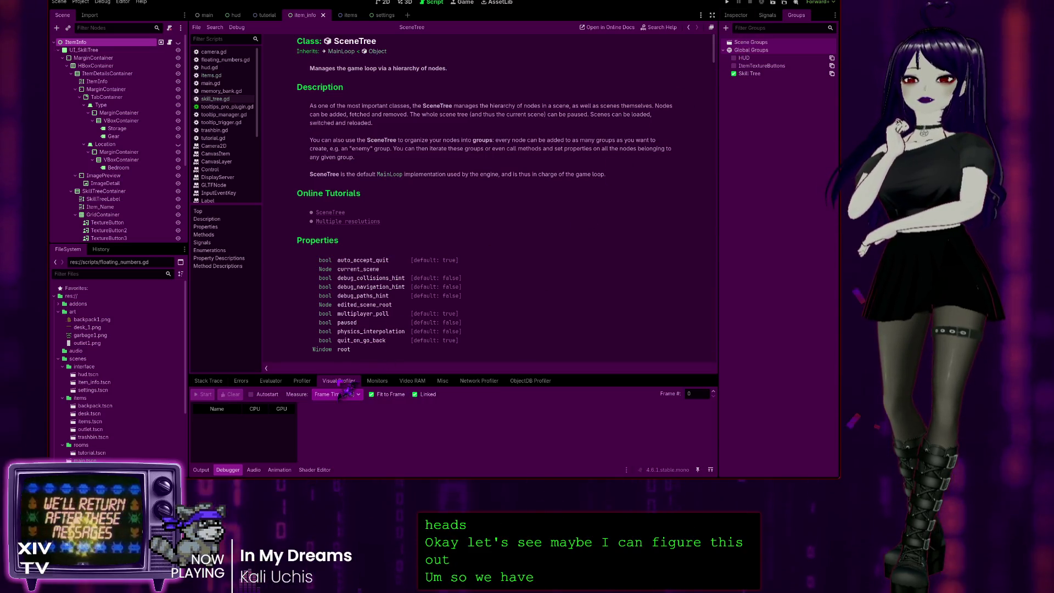
pyautogui.click(241, 380)
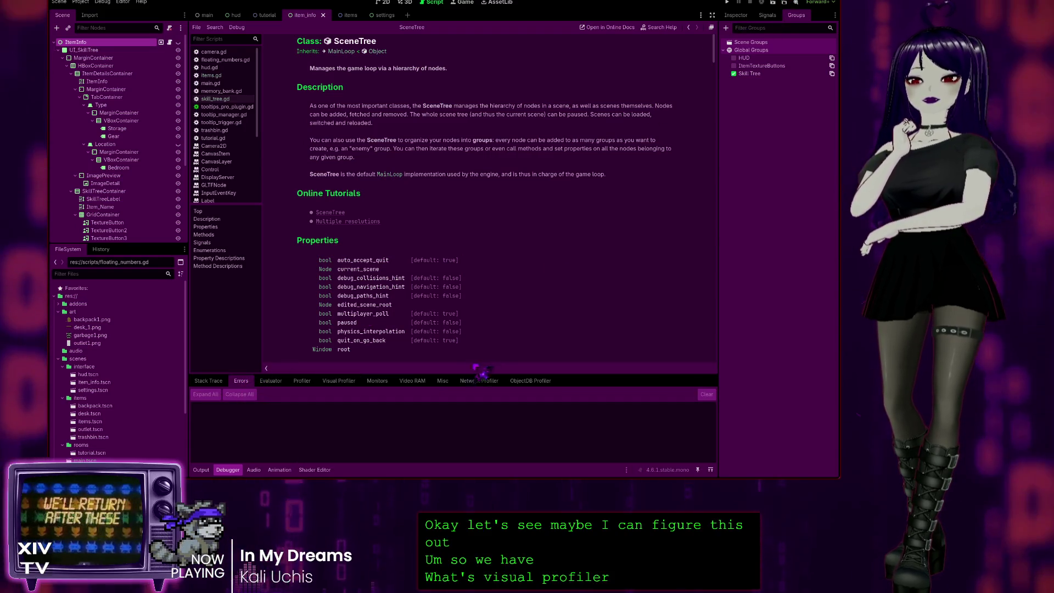
pyautogui.click(727, 3)
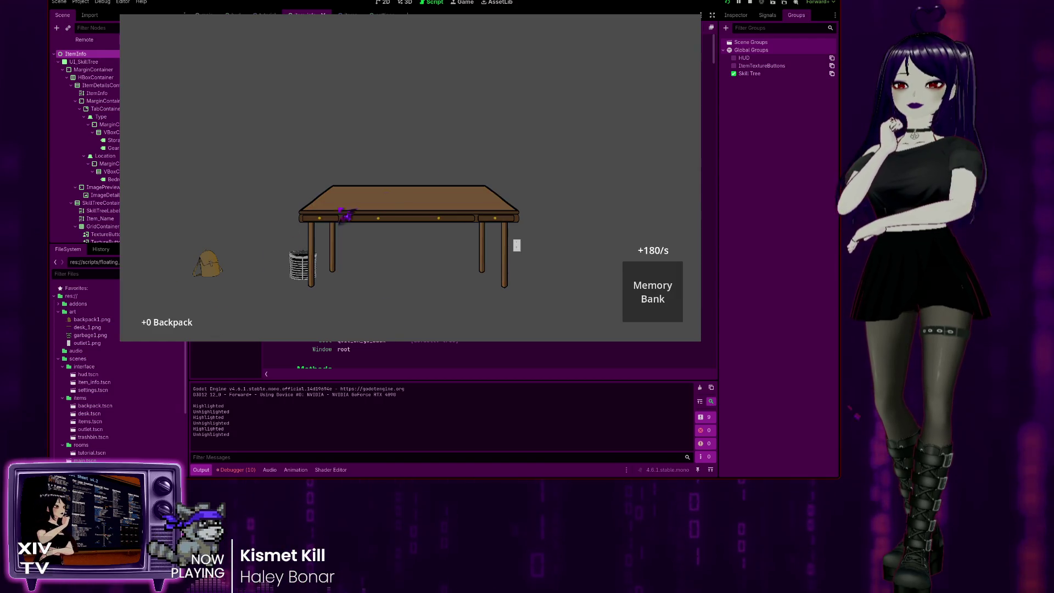
# Step: Inspect the backpack in the running game, then view the debugger's 'Node not found' HUD errors
pyautogui.rightClick(221, 275)
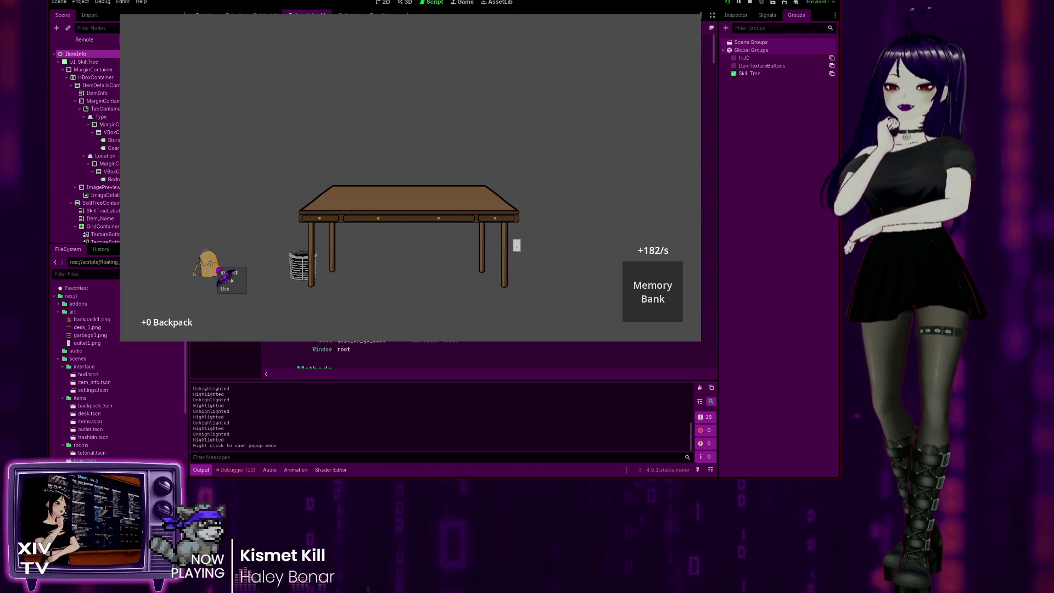
pyautogui.click(229, 272)
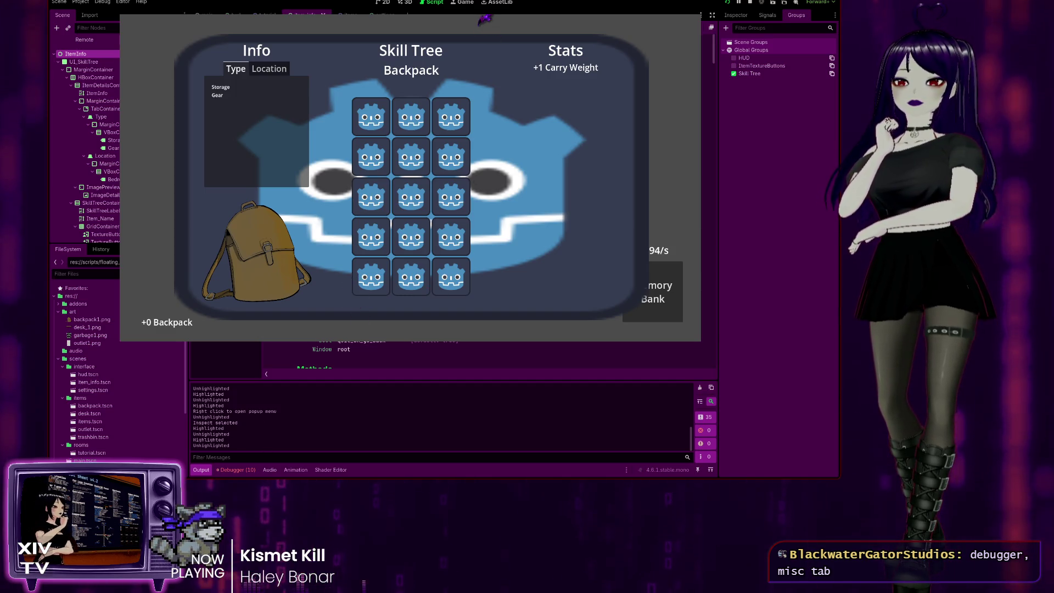
pyautogui.click(235, 470)
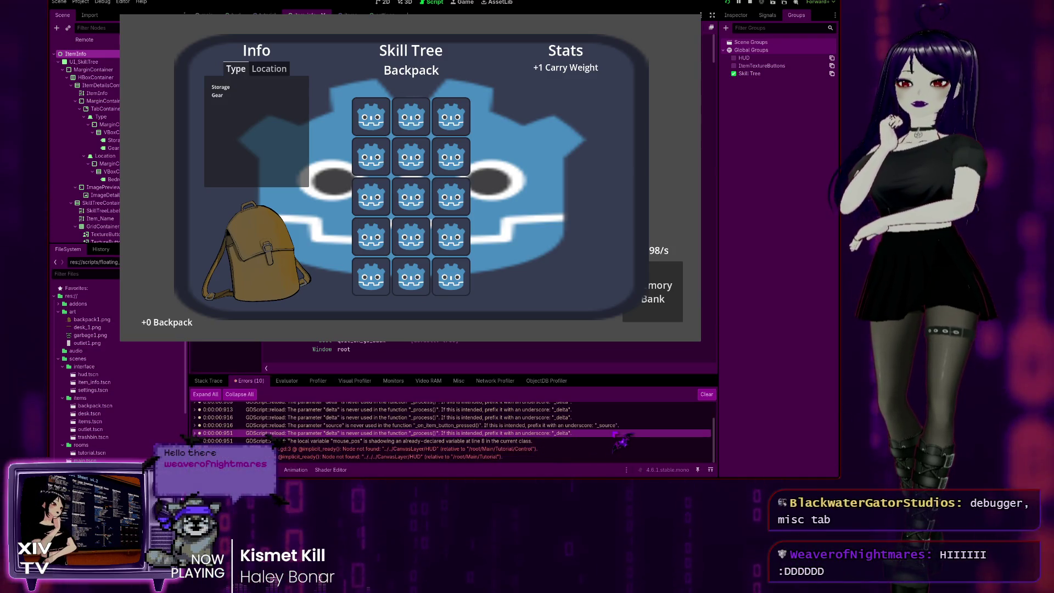
# Step: Browse the delta warnings and memory_bank.gd node-not-found error, then show the last clicked control
pyautogui.press('Up')
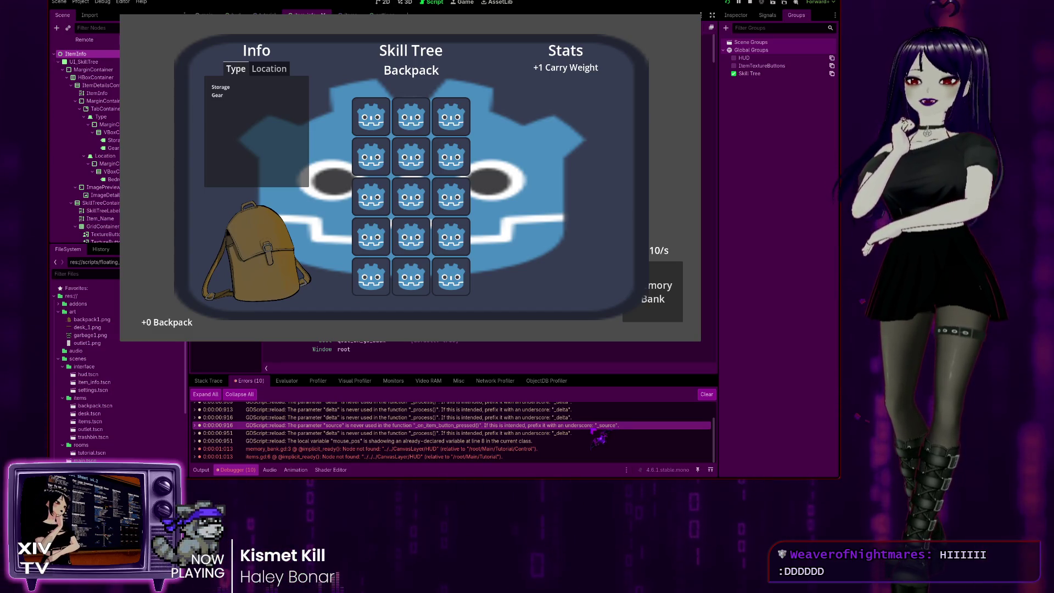
pyautogui.click(375, 418)
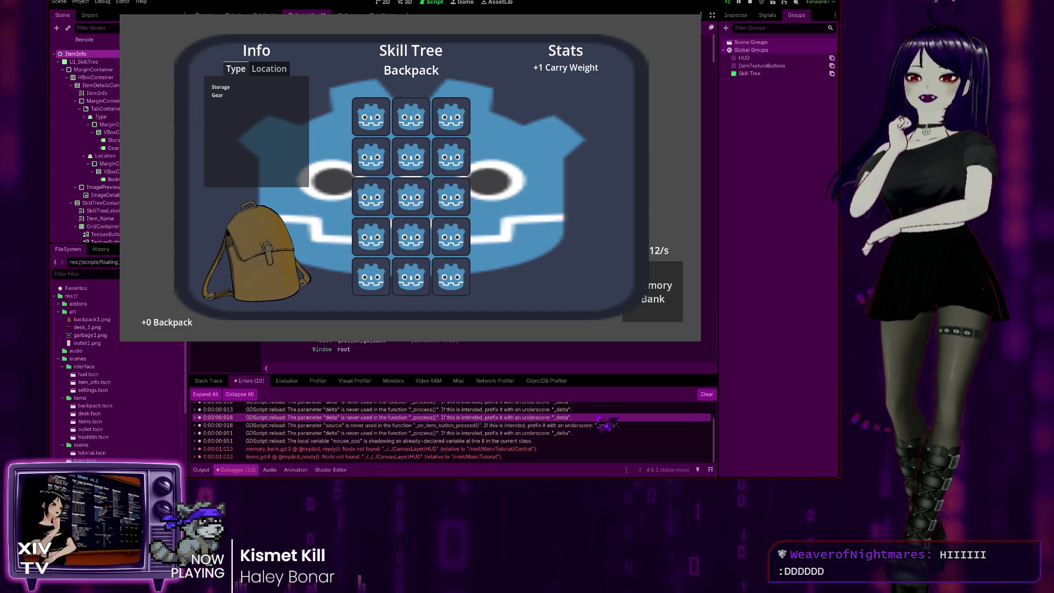
pyautogui.click(496, 448)
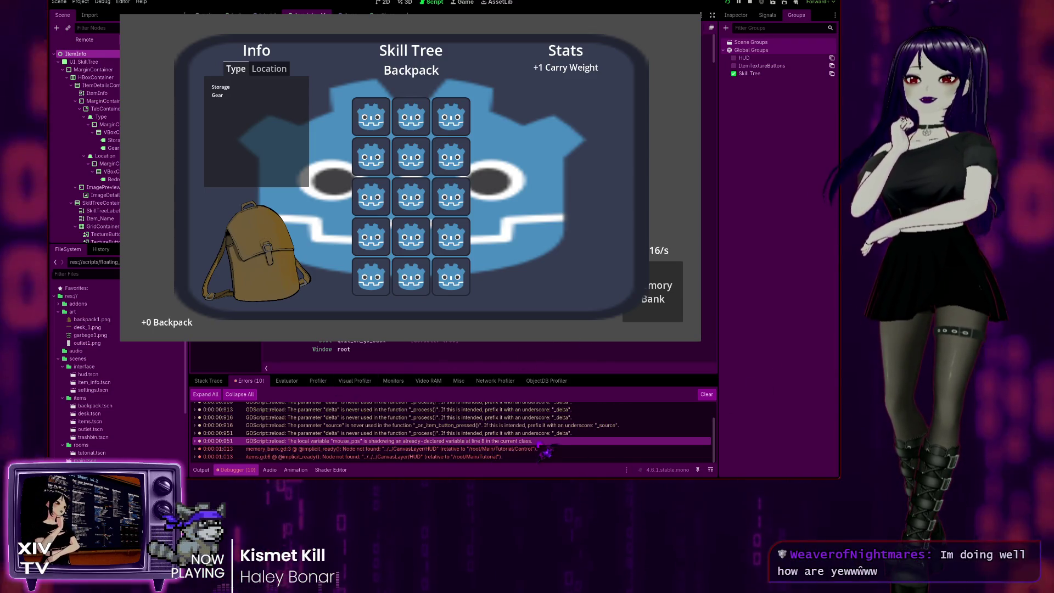
pyautogui.click(427, 419)
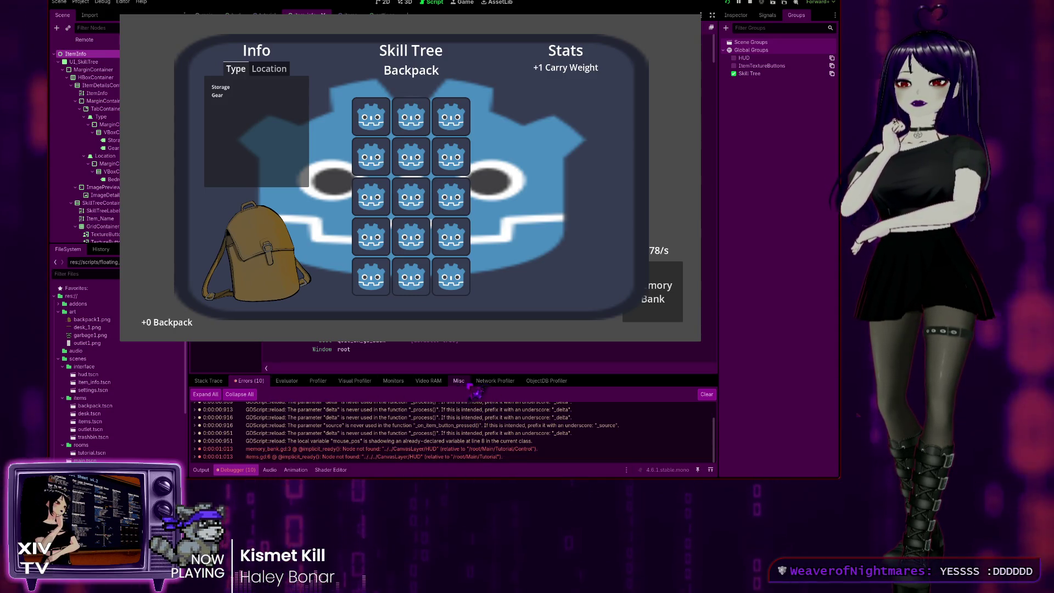
pyautogui.click(459, 381)
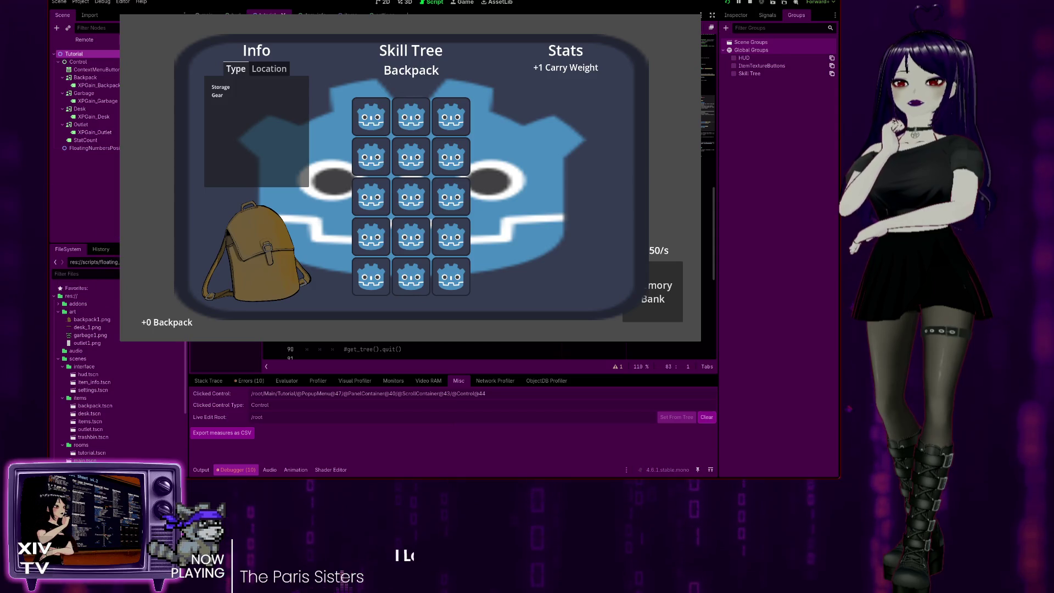
# Step: Toggle the Info panel between its Type and Location ('Bedroom') lists, then close the overlay
pyautogui.click(270, 73)
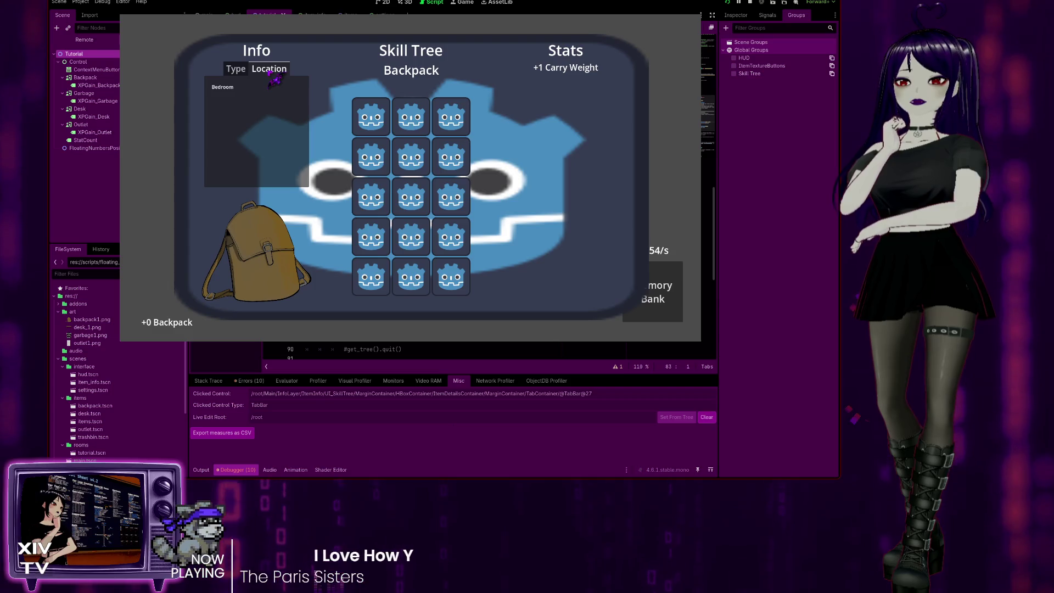
pyautogui.click(237, 71)
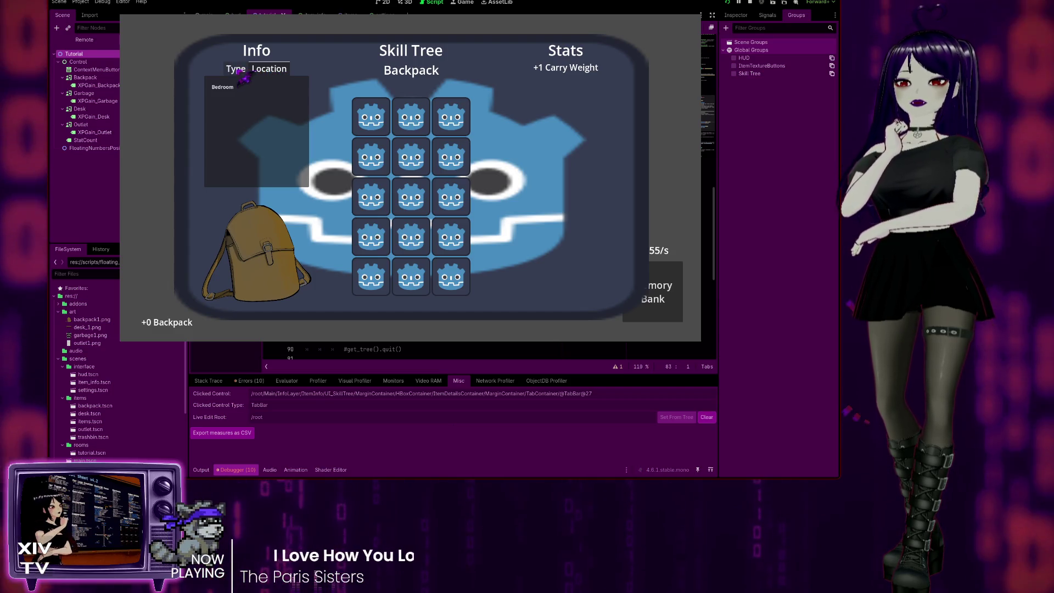
pyautogui.click(251, 74)
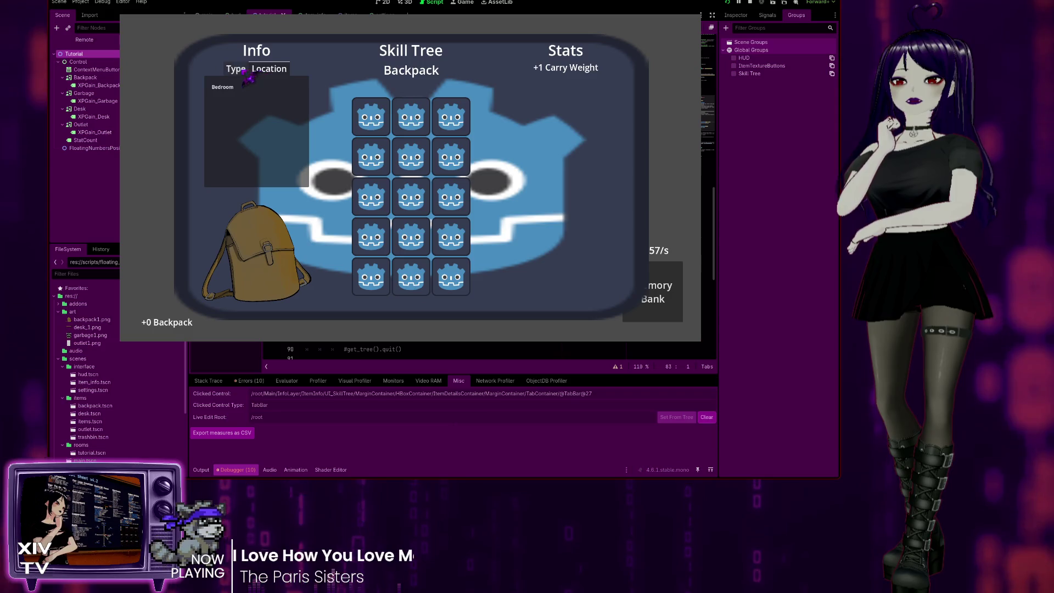
pyautogui.click(264, 72)
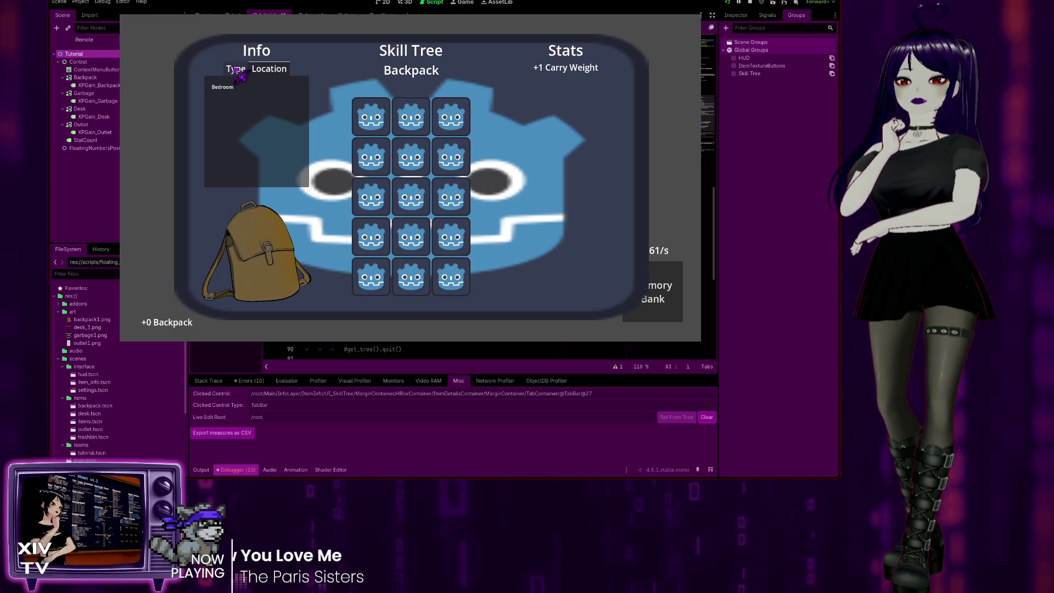
pyautogui.click(237, 71)
pyautogui.click(269, 71)
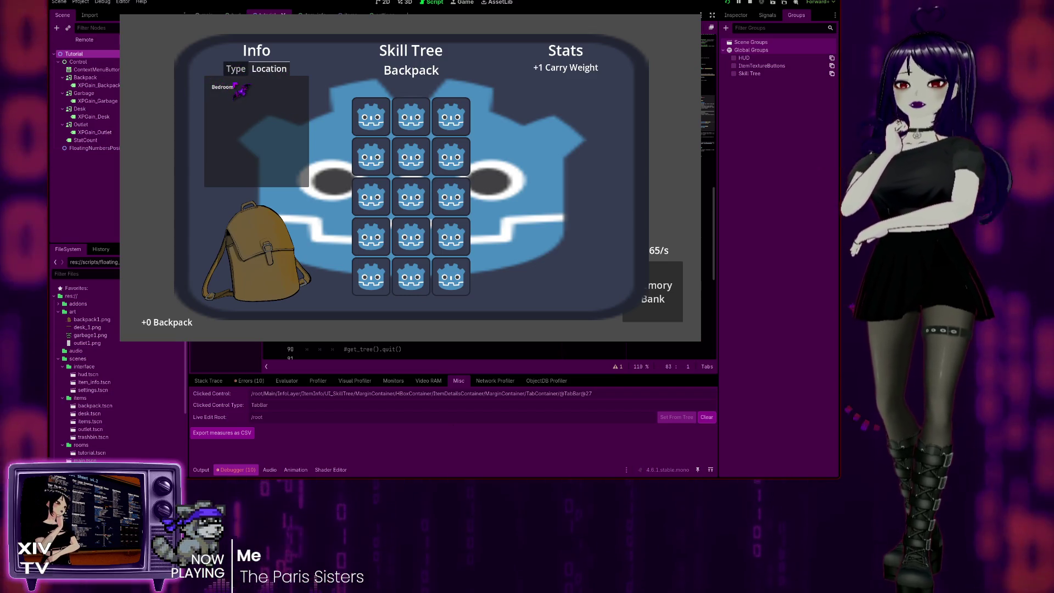
pyautogui.click(237, 90)
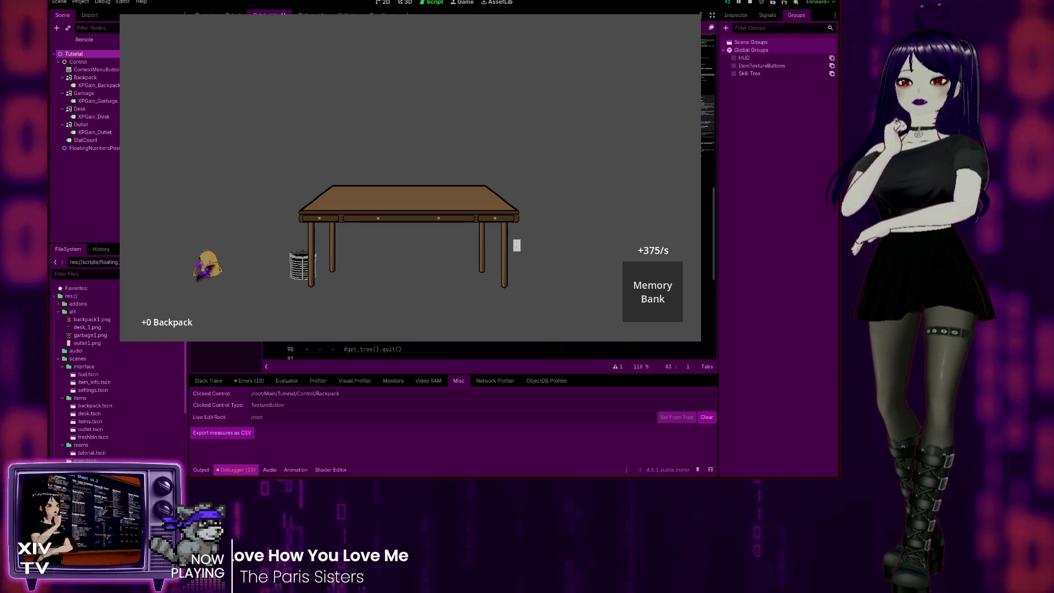
# Step: Click the backpack repeatedly until it reads +37 Backpack and the Memory Bank earns +423/s
pyautogui.click(207, 265)
pyautogui.click(208, 265)
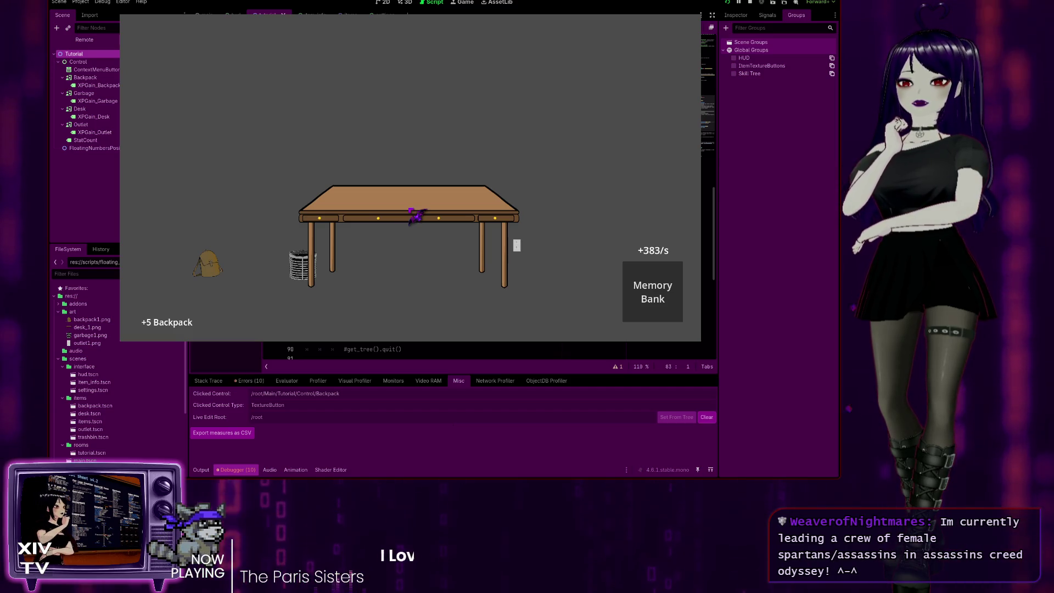
pyautogui.click(208, 264)
pyautogui.click(211, 265)
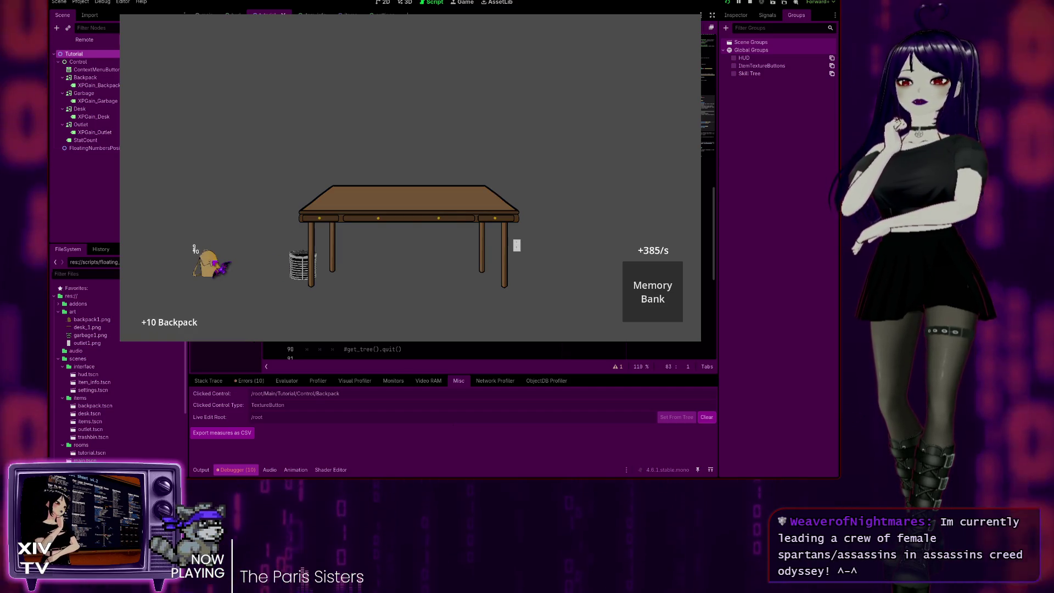
pyautogui.click(217, 267)
pyautogui.click(217, 267)
pyautogui.click(217, 266)
pyautogui.click(217, 267)
pyautogui.click(217, 266)
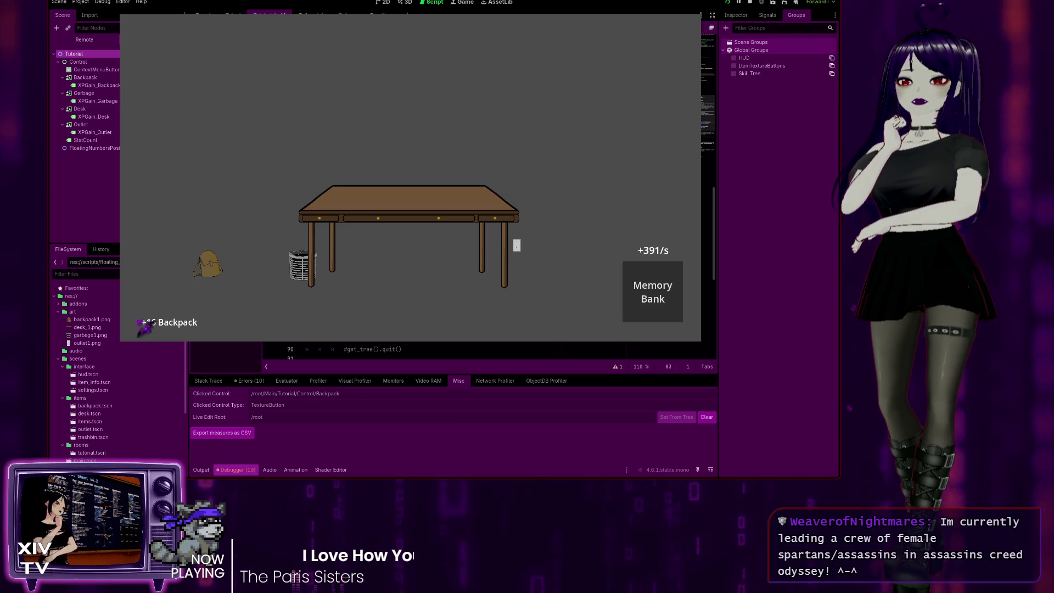
pyautogui.click(210, 262)
pyautogui.click(211, 262)
pyautogui.click(212, 263)
pyautogui.click(211, 263)
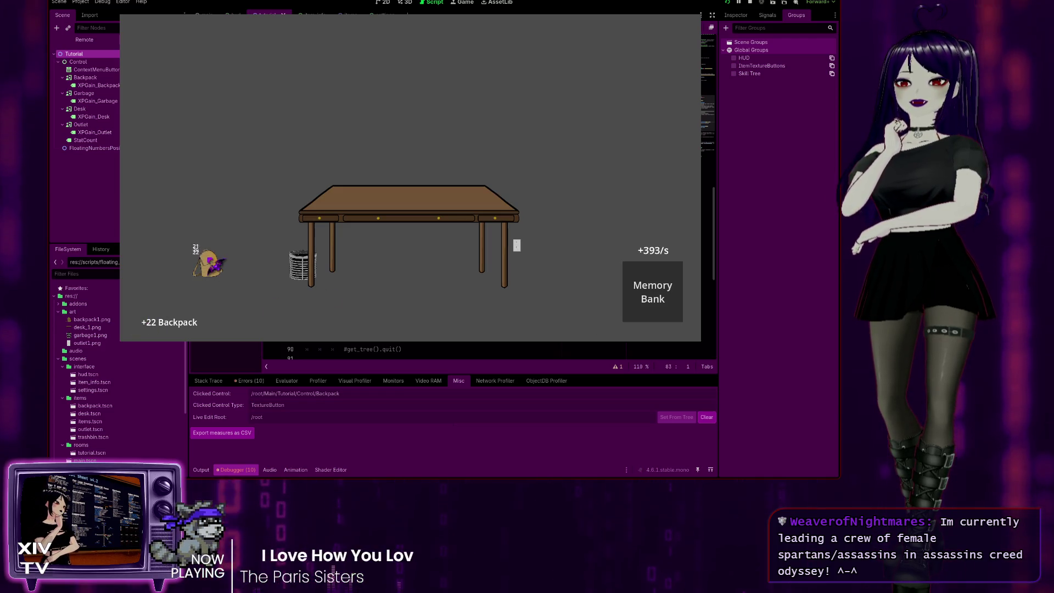
pyautogui.click(210, 262)
pyautogui.click(210, 262)
pyautogui.click(210, 262)
pyautogui.click(210, 262)
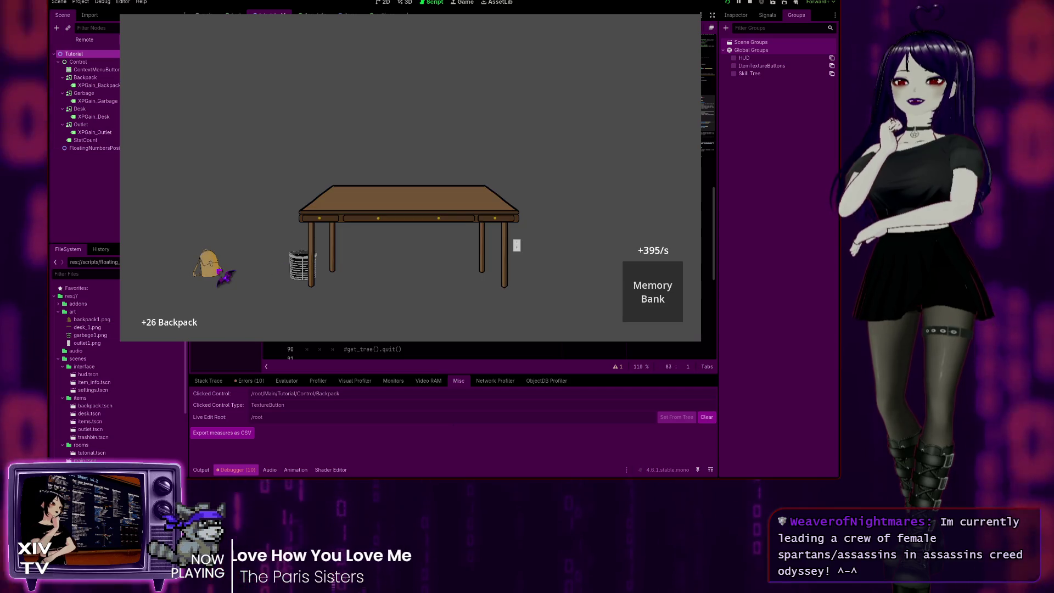
pyautogui.click(211, 264)
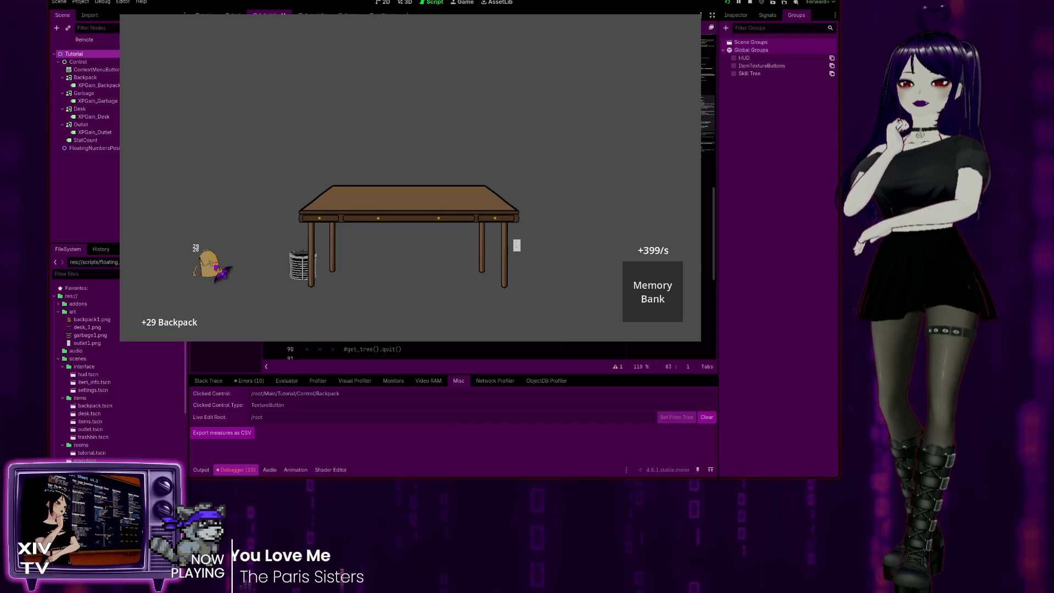
pyautogui.click(218, 267)
pyautogui.click(218, 267)
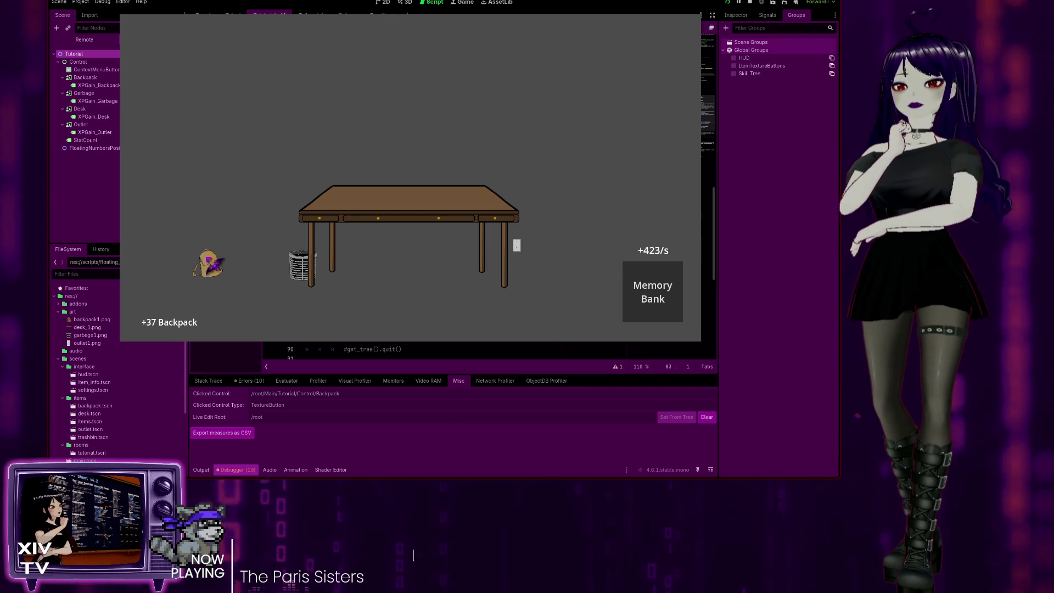
# Step: Inspect the backpack twice, trying its Location info and closing the Backpack panel each time
pyautogui.click(209, 258)
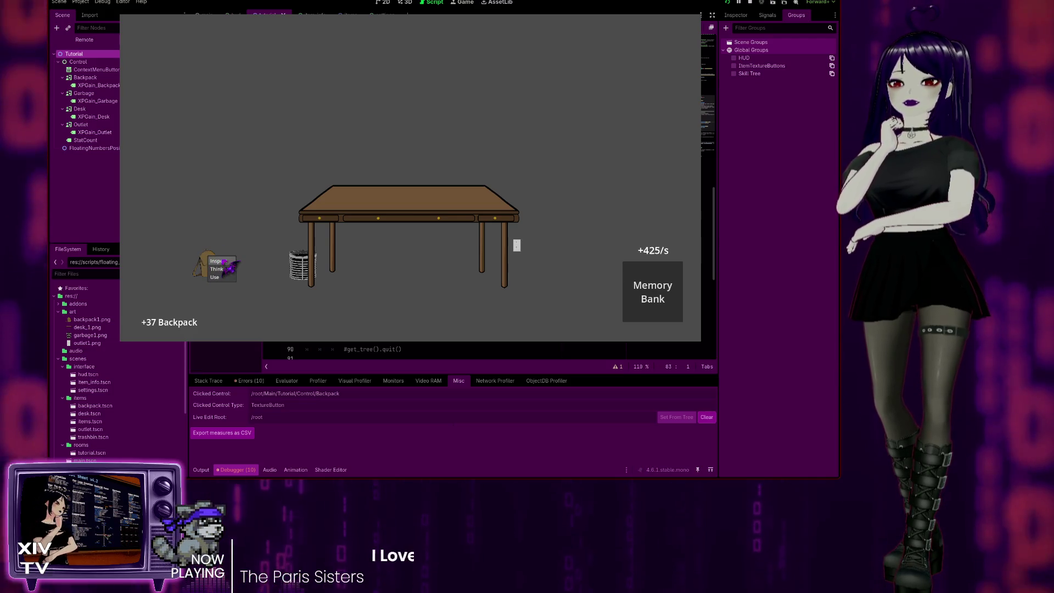
pyautogui.click(222, 261)
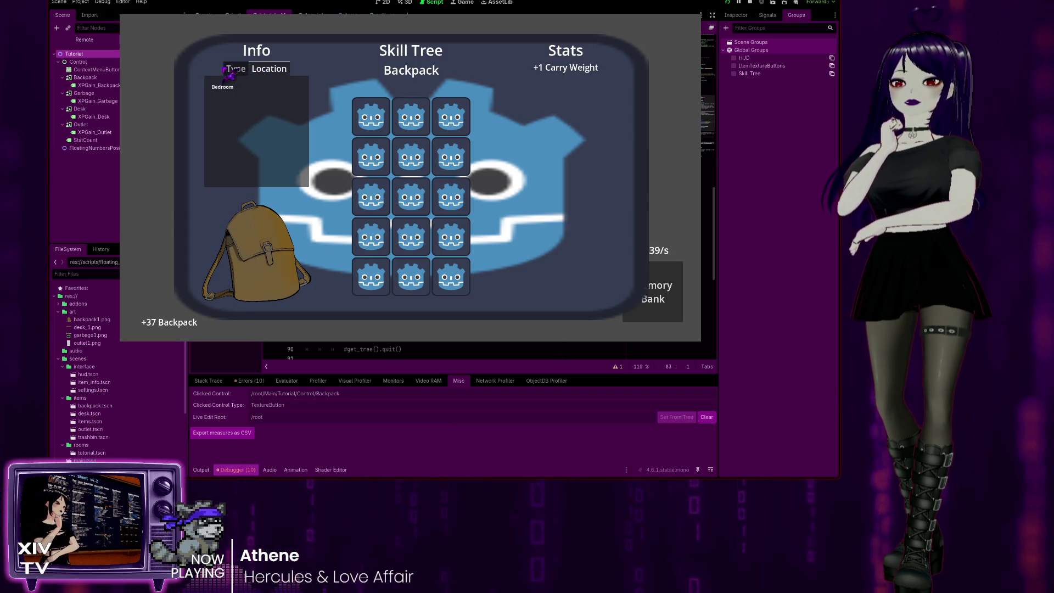
pyautogui.click(231, 93)
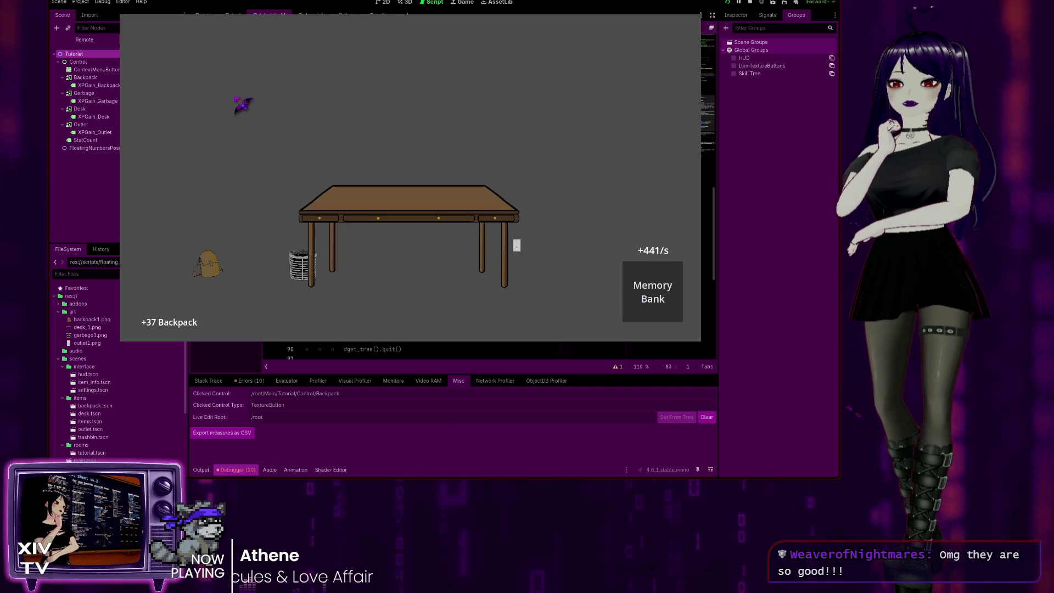
pyautogui.rightClick(217, 256)
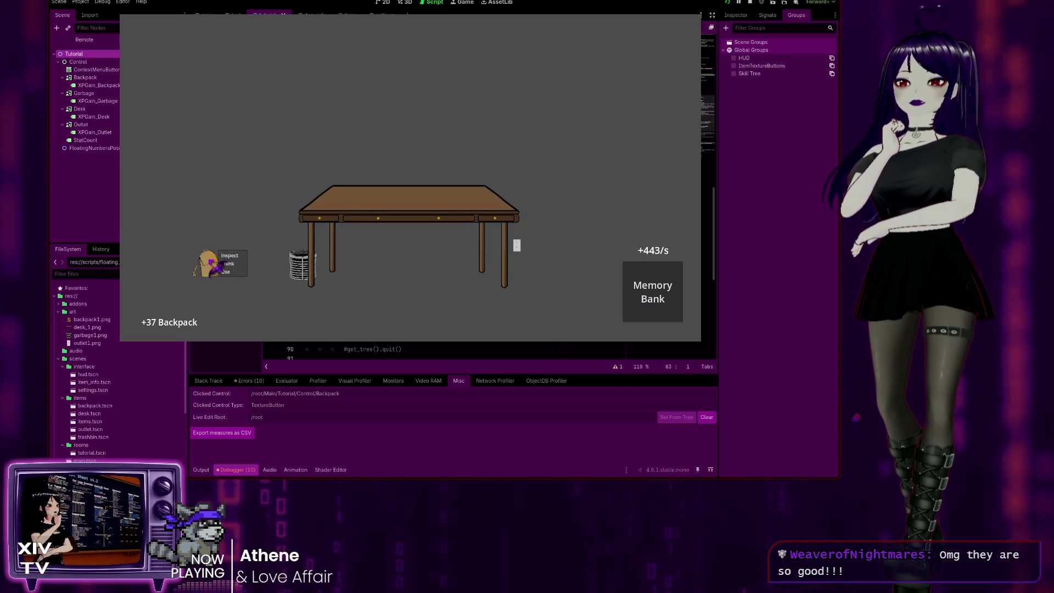
pyautogui.click(232, 256)
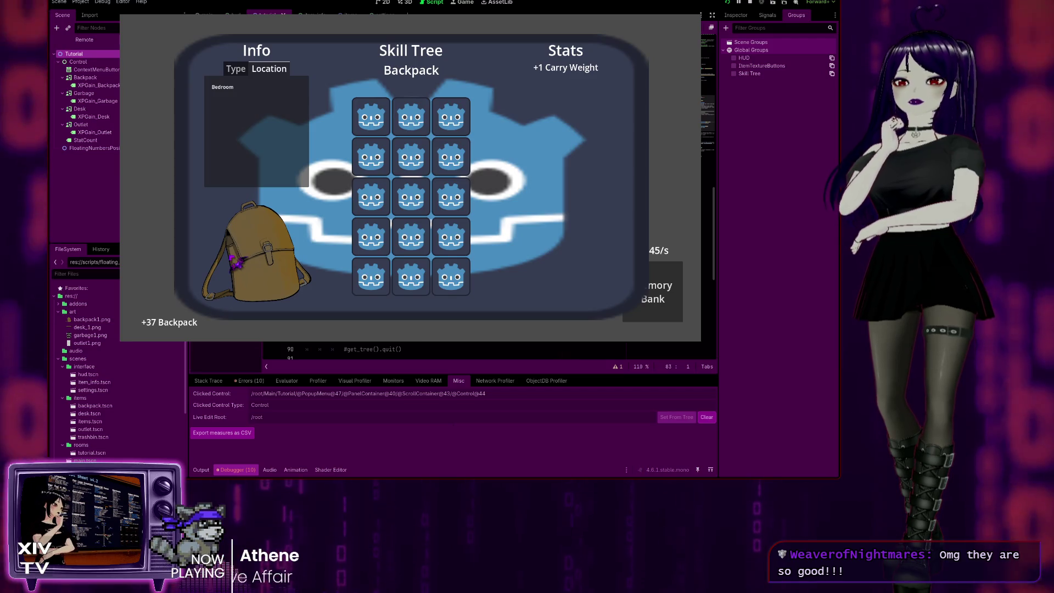
pyautogui.click(261, 77)
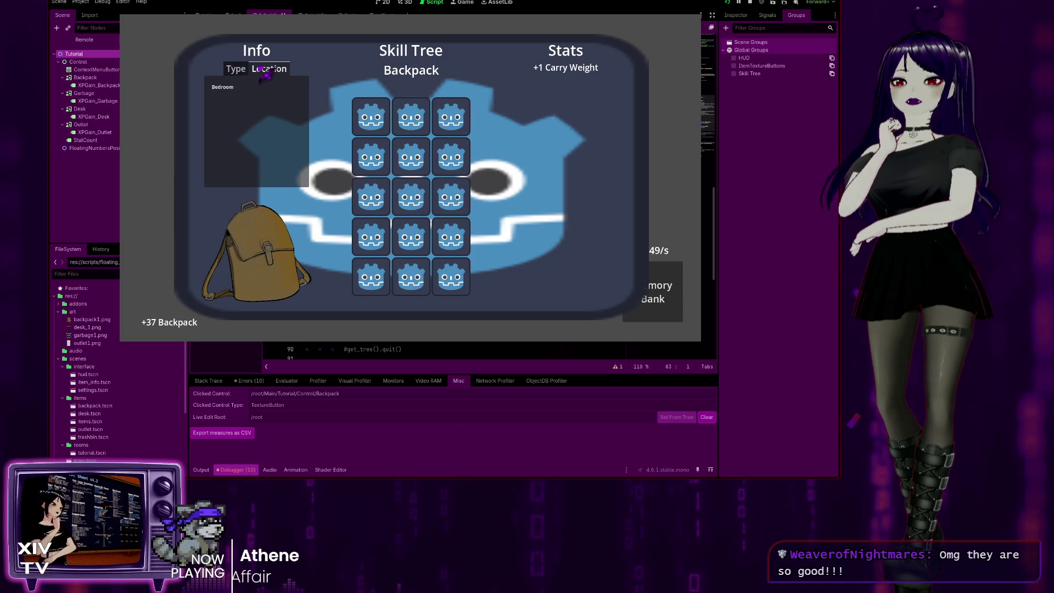
pyautogui.click(163, 177)
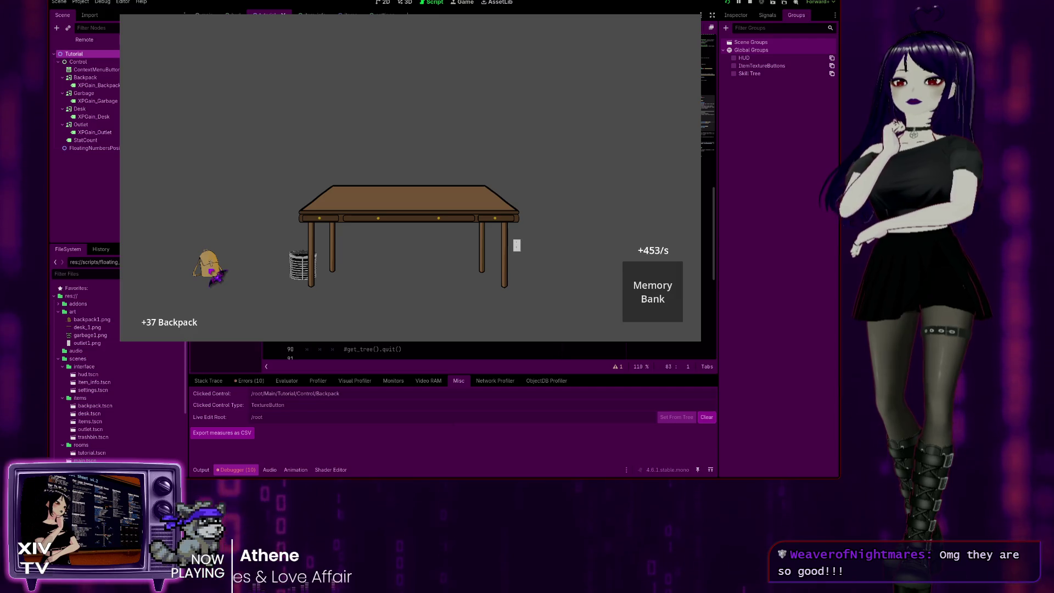
# Step: Inspect the backpack once more, close its panel, and stop the game with F8
pyautogui.click(213, 272)
pyautogui.click(215, 274)
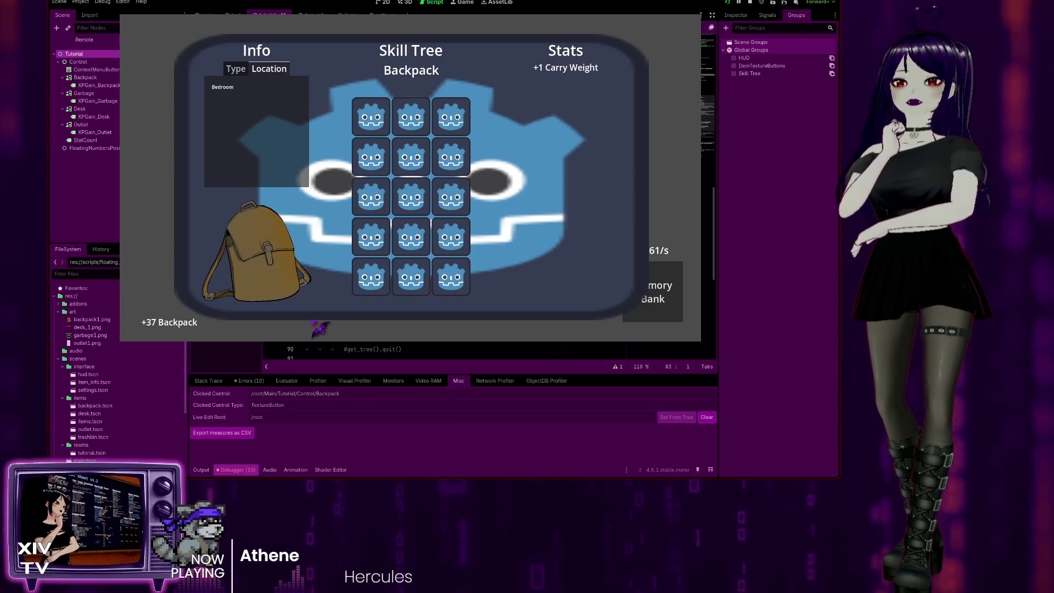
pyautogui.click(274, 269)
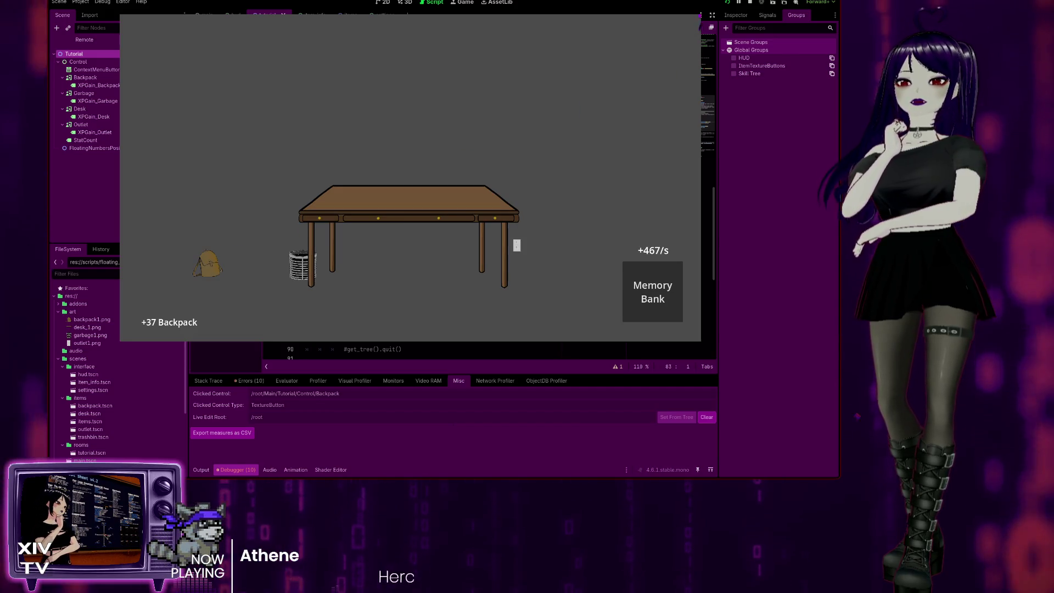
pyautogui.press('F8')
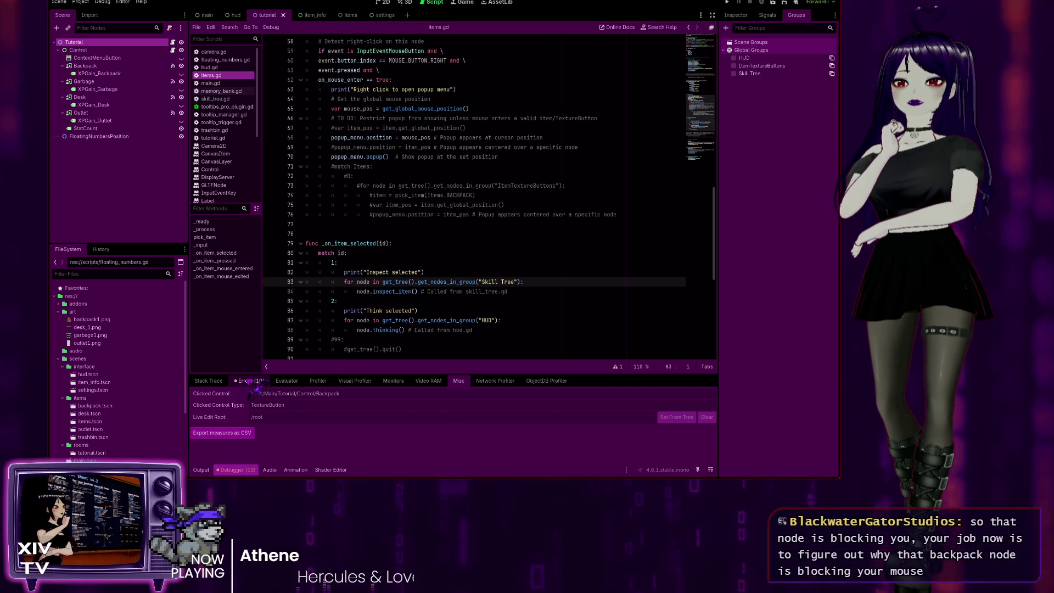
# Step: Check the Errors list, return to Misc, and relaunch the game fresh at +0 Backpack
pyautogui.click(250, 380)
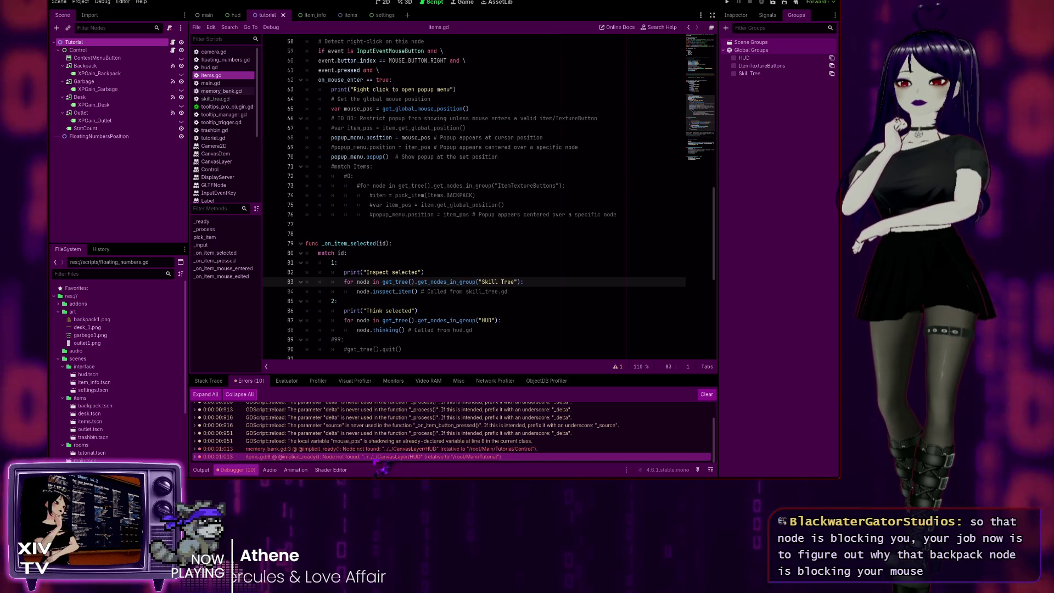
pyautogui.click(456, 383)
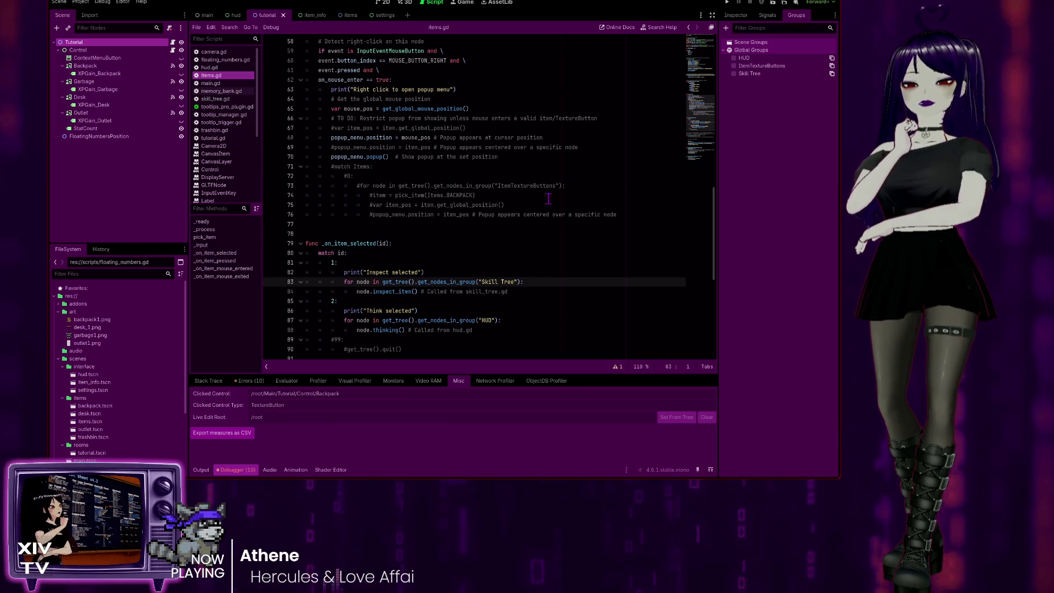
pyautogui.press('F5')
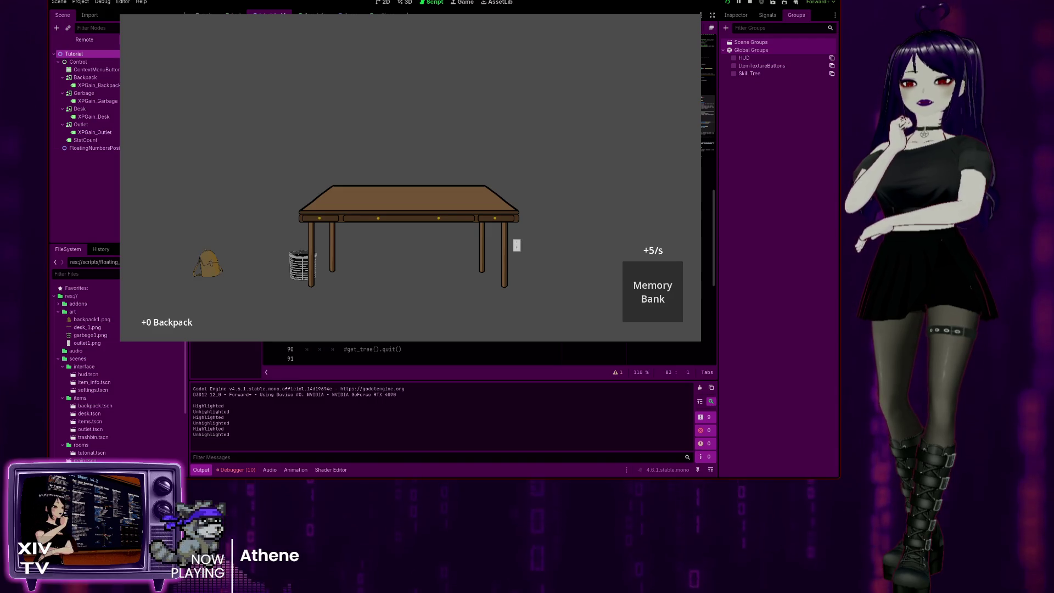
# Step: Show clicked-control info in the Debugger, collect bin and outlet points, then inspect the desk's Type info
pyautogui.click(236, 470)
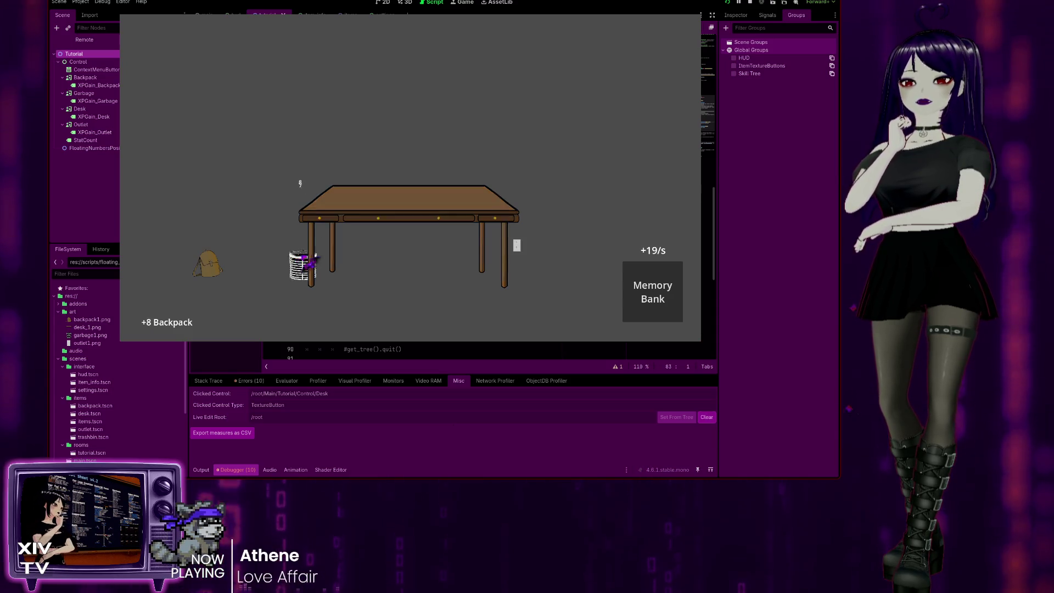
pyautogui.click(302, 263)
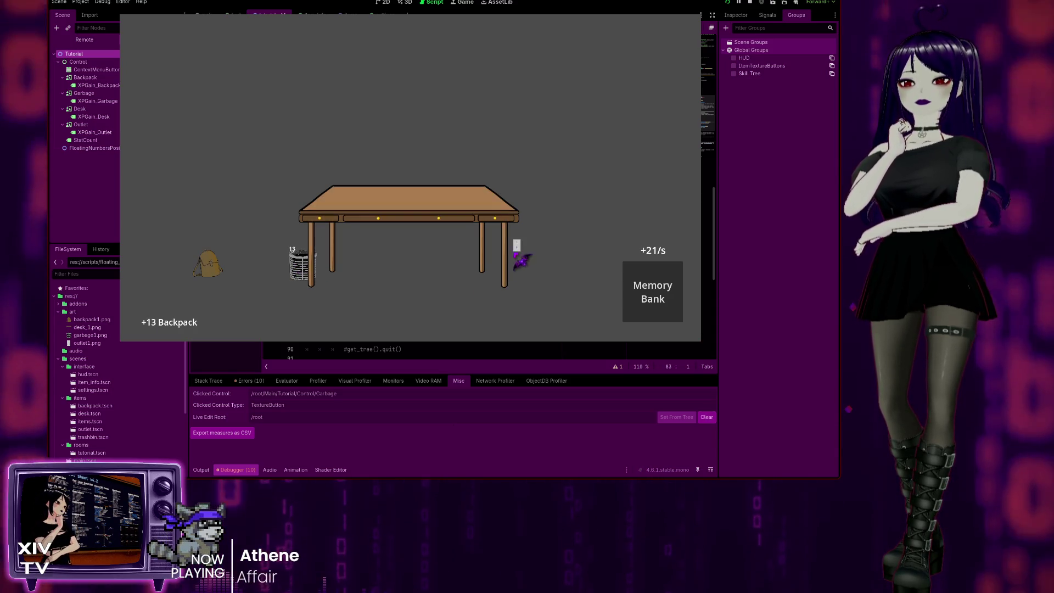
pyautogui.click(516, 247)
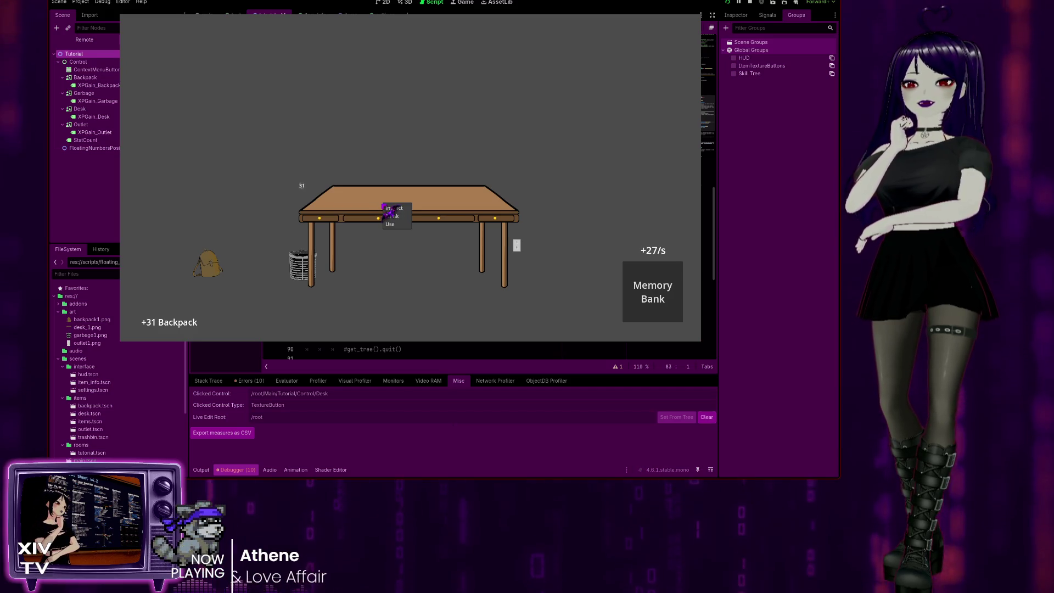
pyautogui.click(388, 208)
pyautogui.click(399, 212)
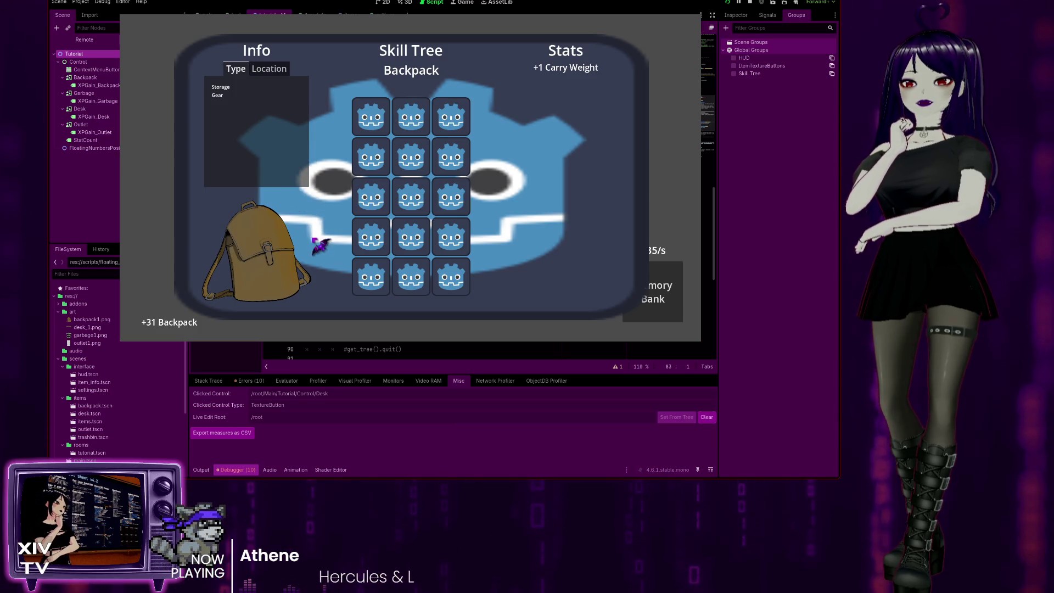
pyautogui.press('Escape')
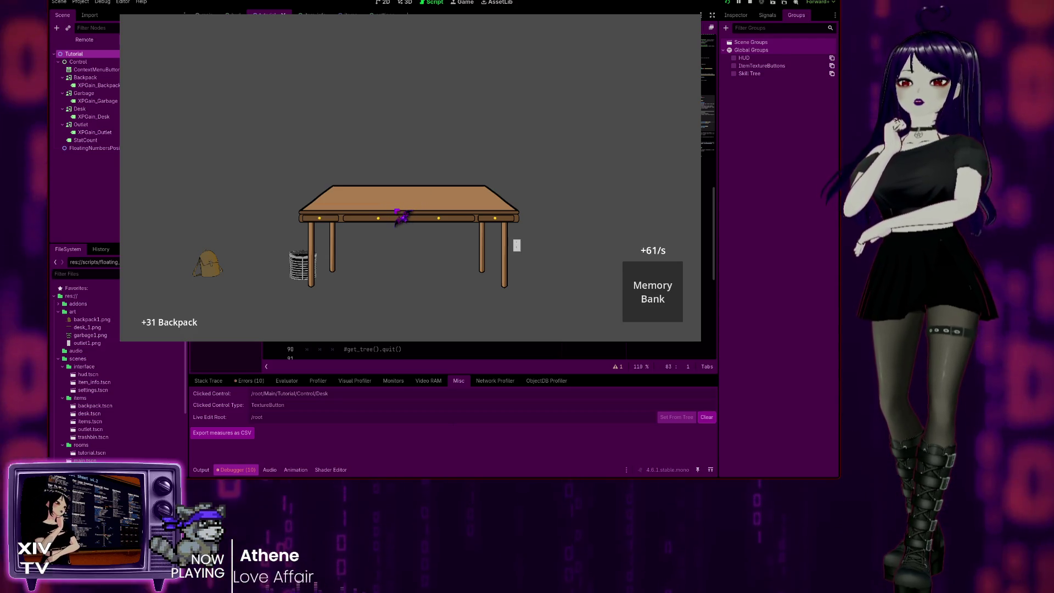
pyautogui.rightClick(403, 217)
pyautogui.click(416, 220)
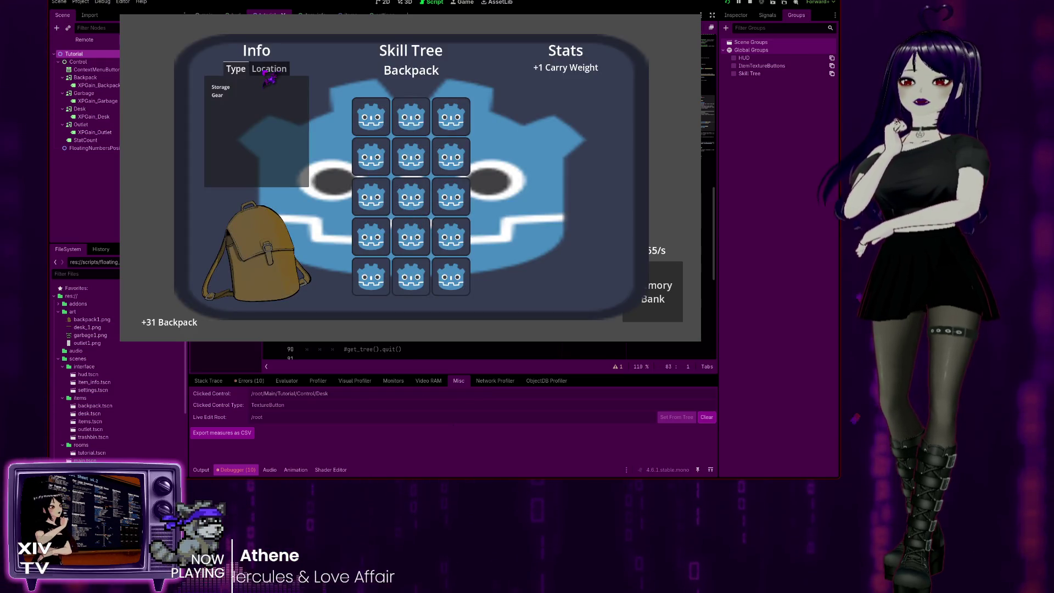
pyautogui.click(376, 193)
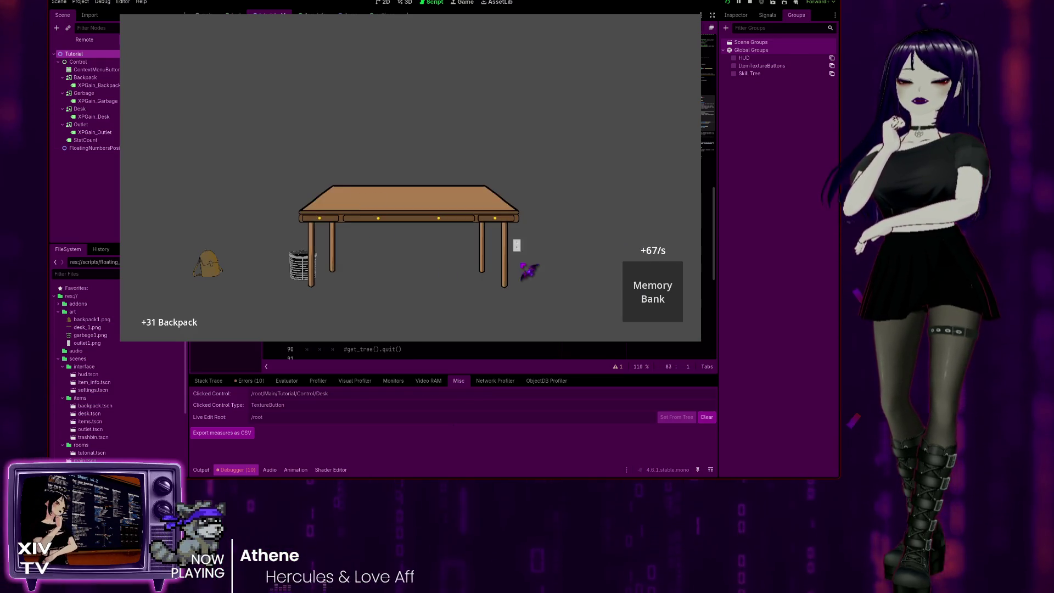
pyautogui.rightClick(209, 264)
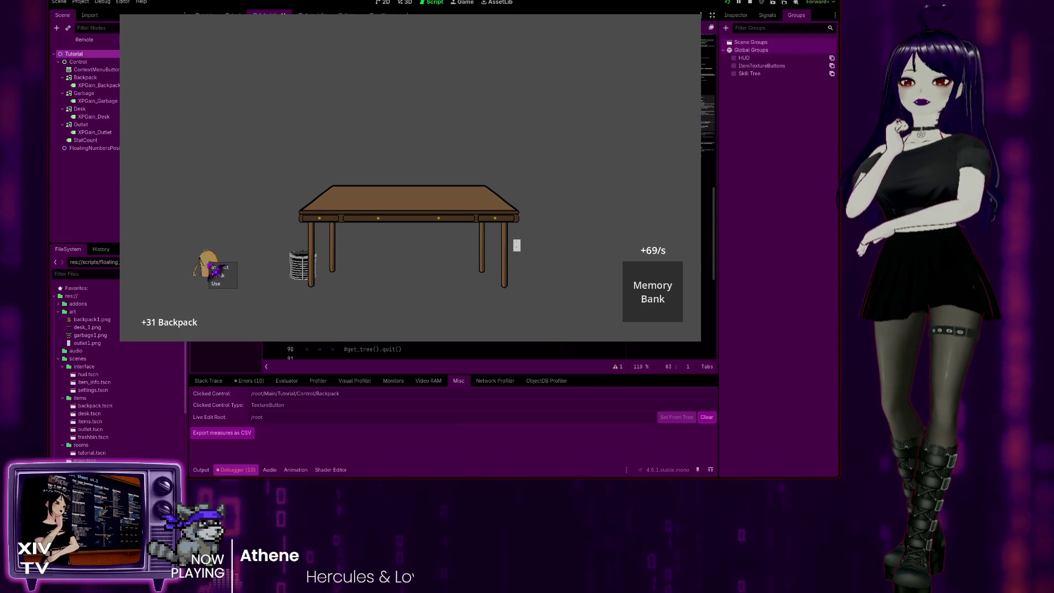
pyautogui.click(216, 268)
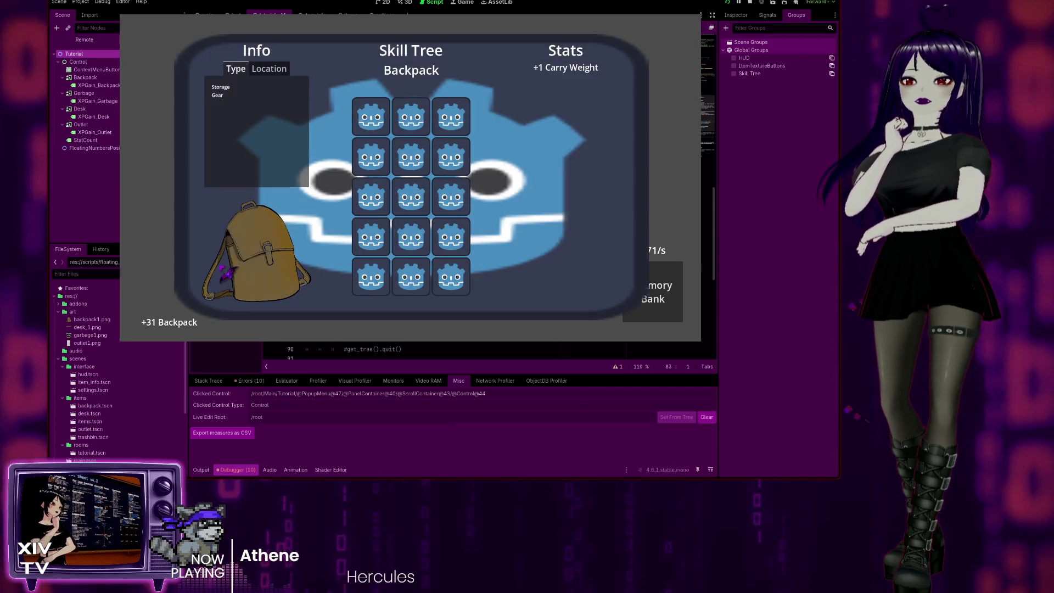
pyautogui.click(256, 80)
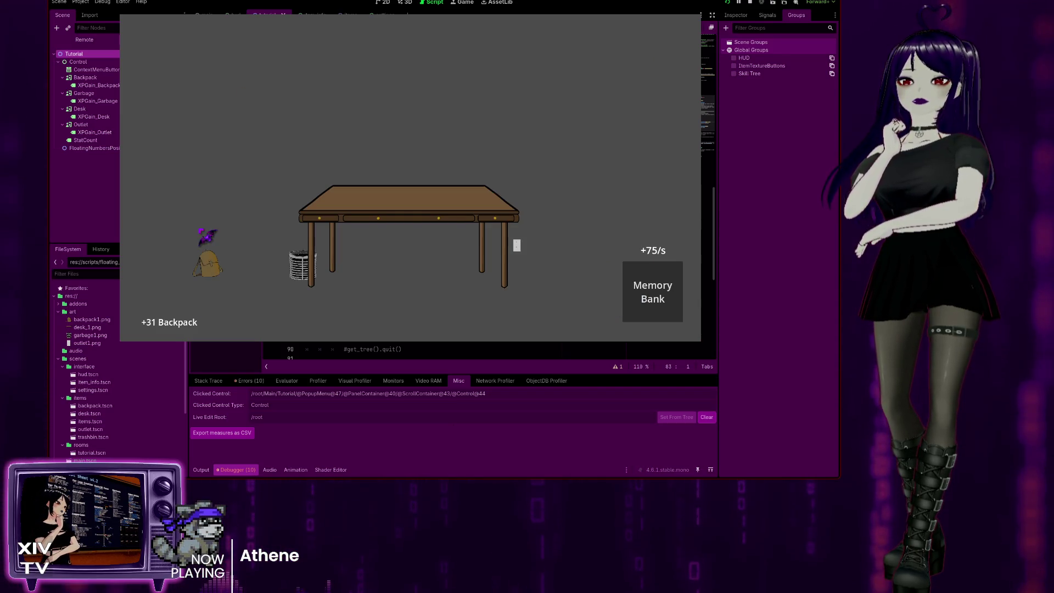
pyautogui.click(396, 207)
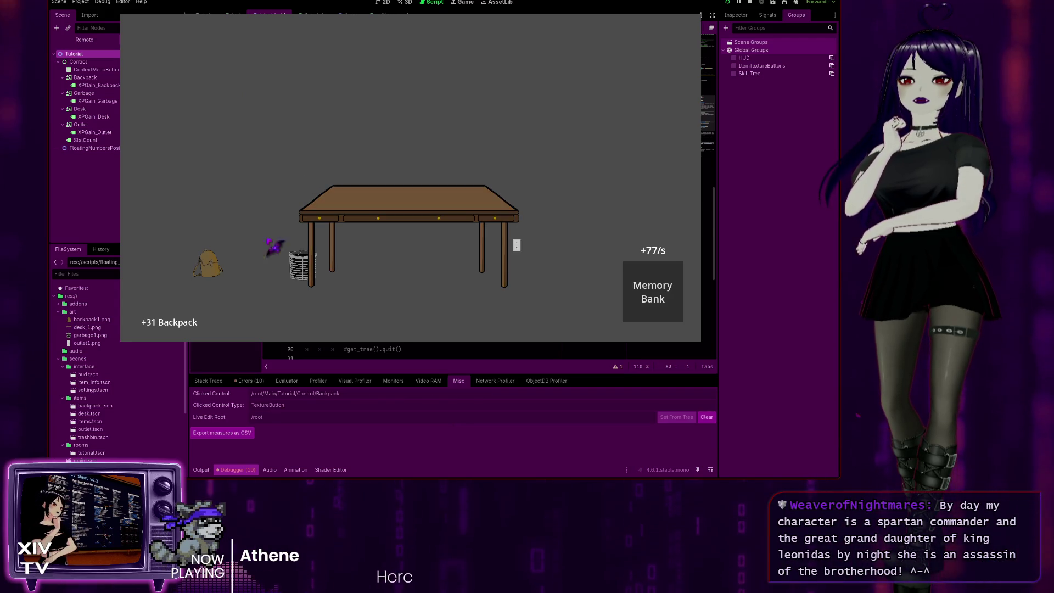
pyautogui.click(424, 209)
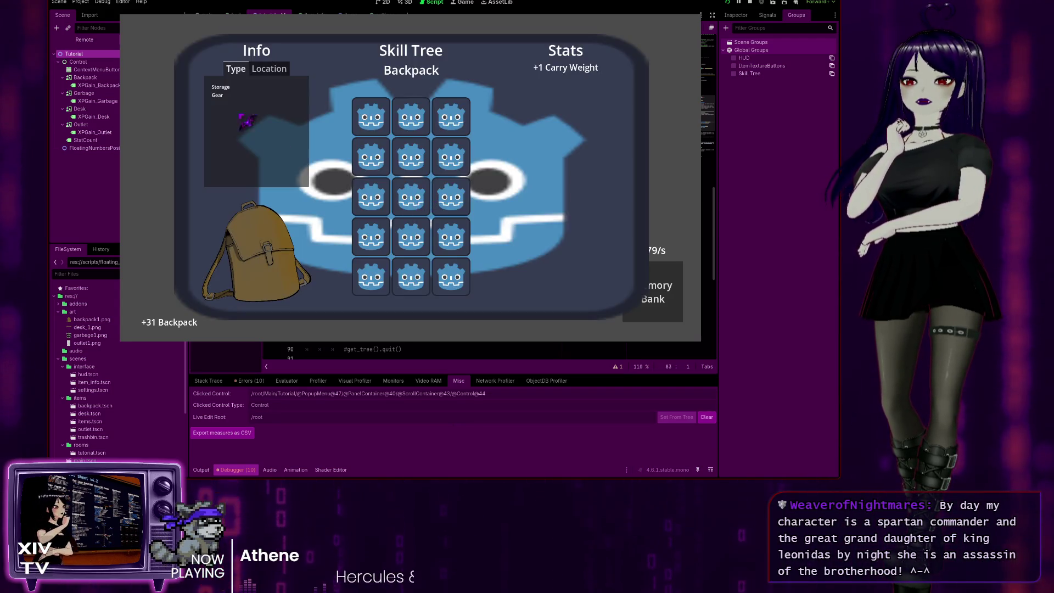
pyautogui.click(305, 106)
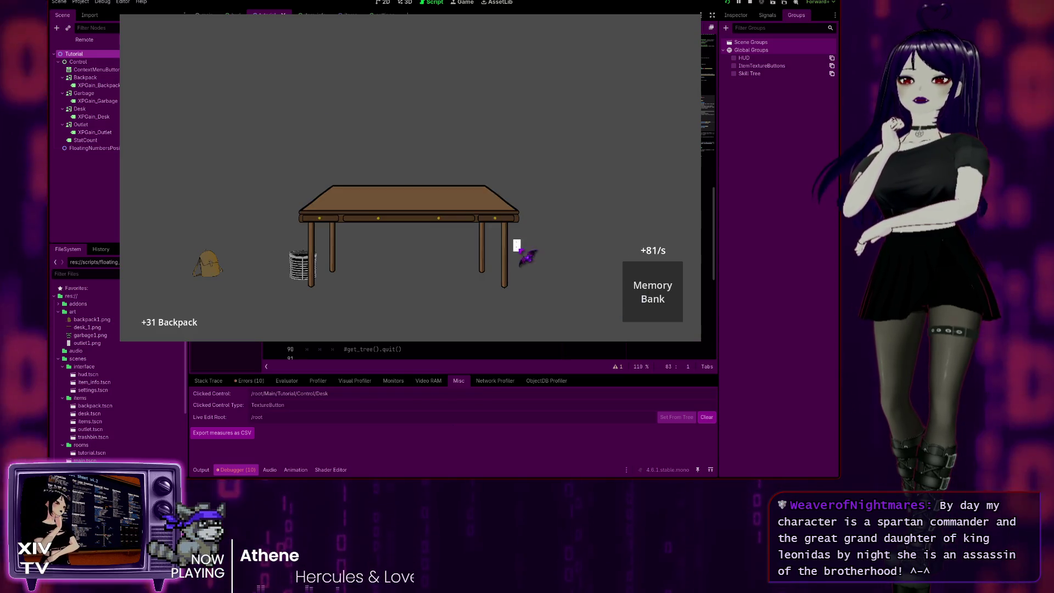
pyautogui.click(409, 202)
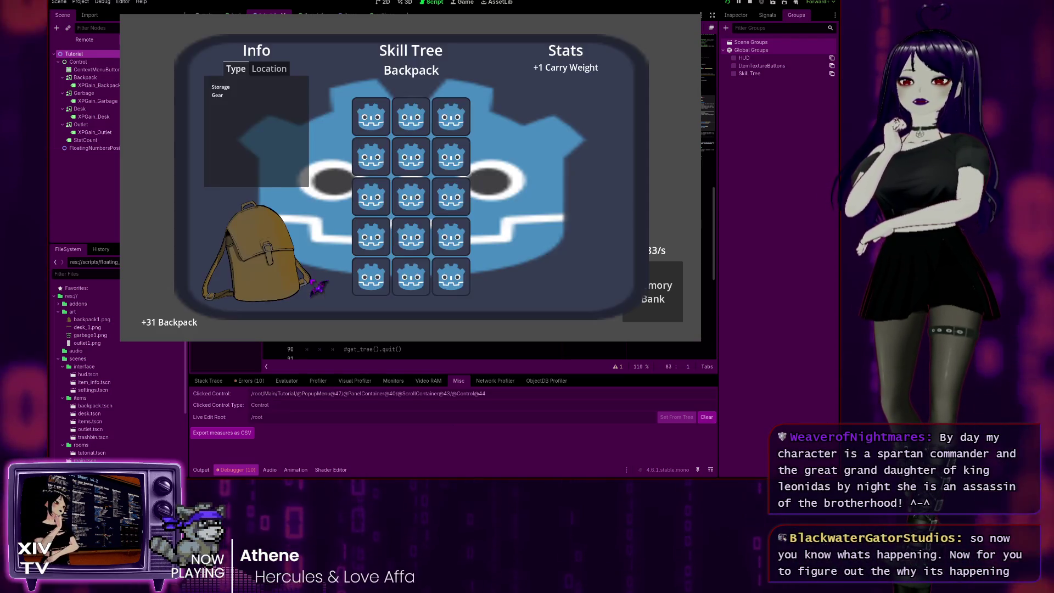
pyautogui.click(279, 72)
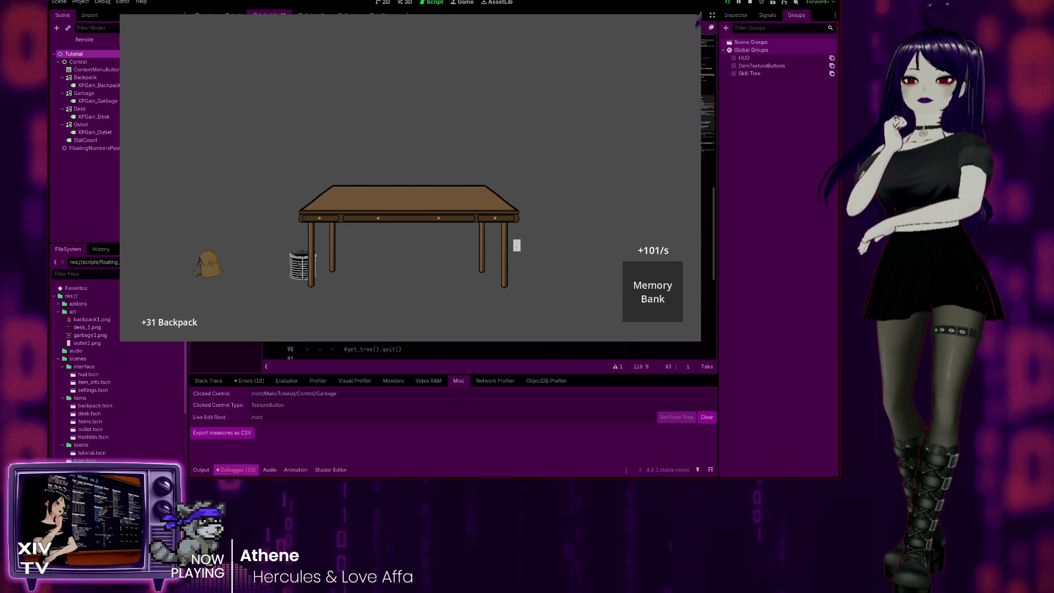
pyautogui.press('F8')
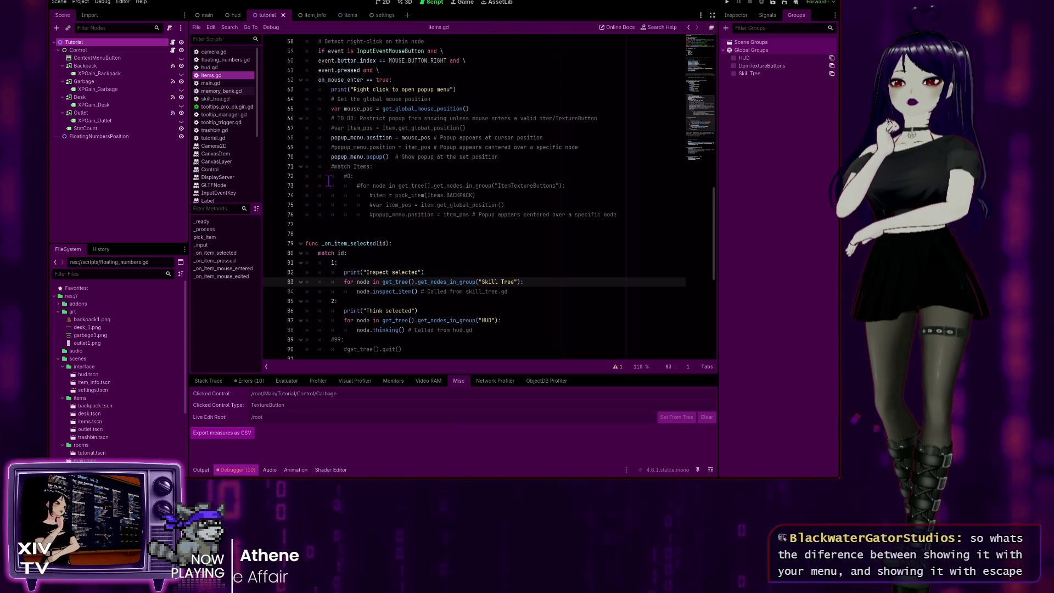
# Step: Scroll through items.gd to review its right-click _input handler and popup menu code
pyautogui.scroll(3, 426, 264)
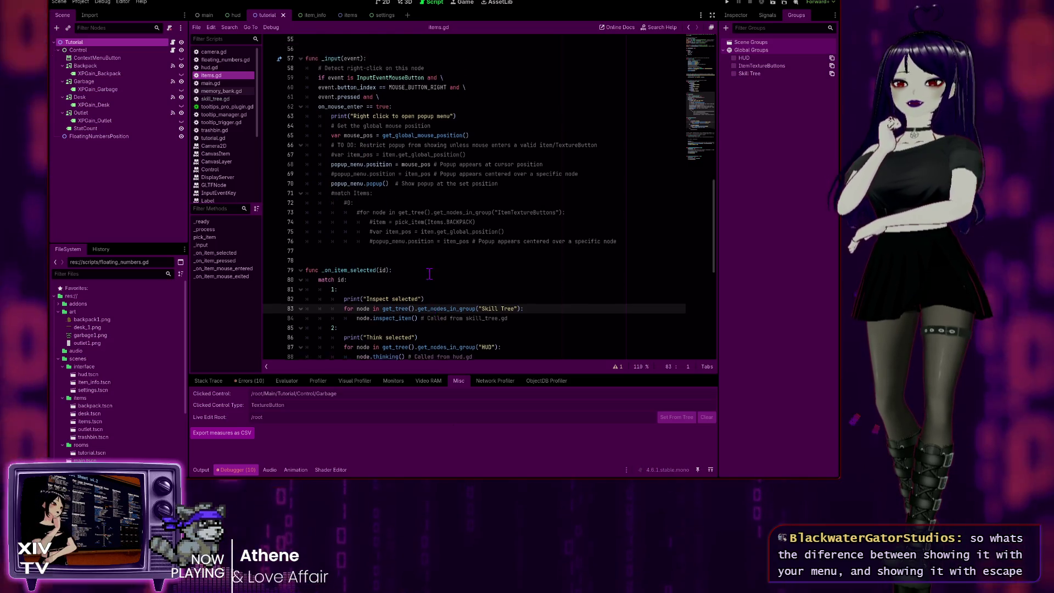
pyautogui.scroll(1, 426, 264)
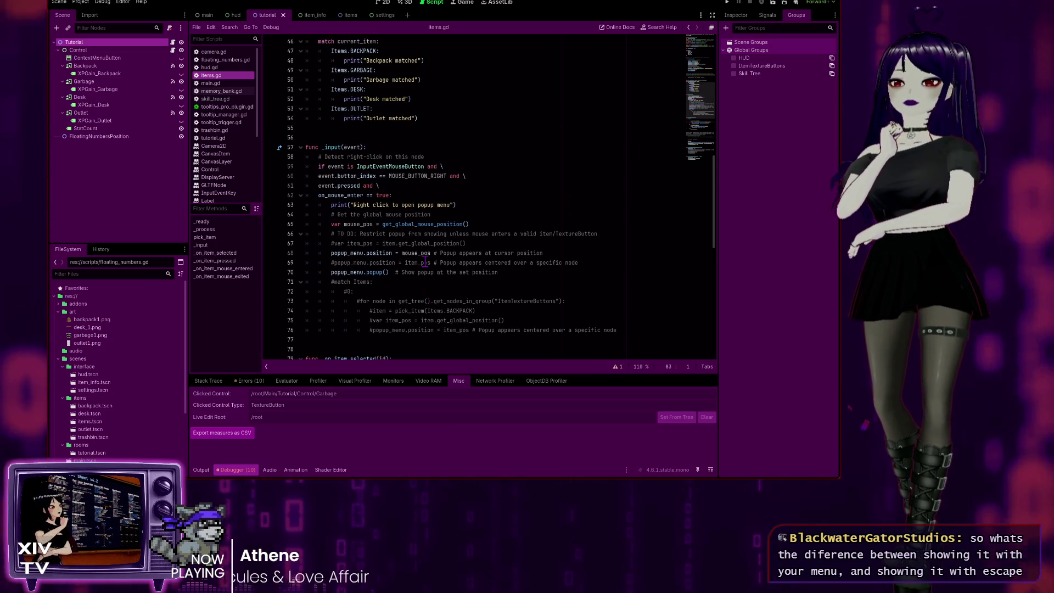
pyautogui.scroll(-7, 426, 262)
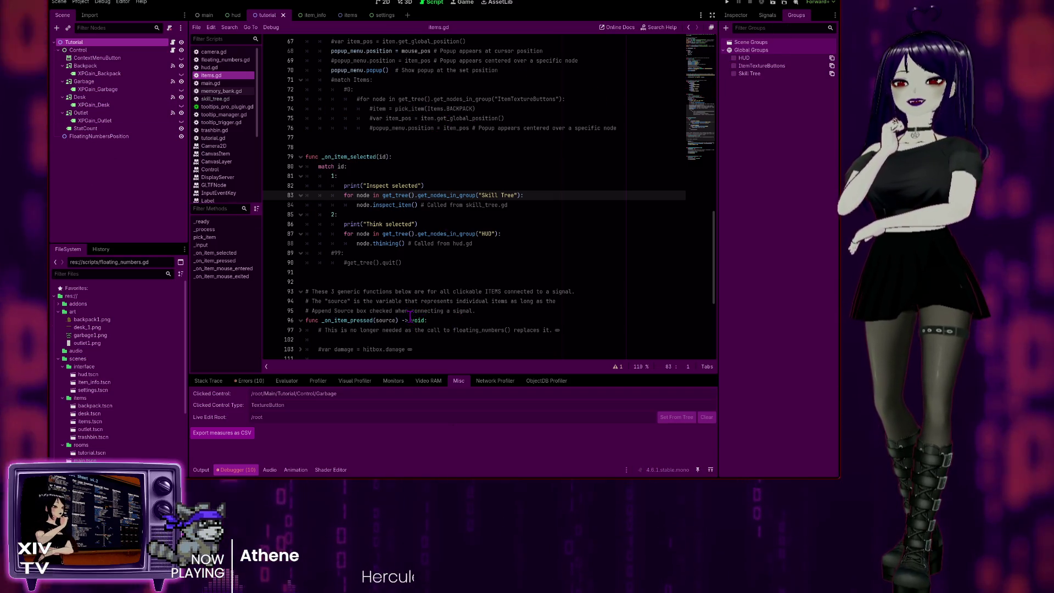
pyautogui.scroll(11, 347, 103)
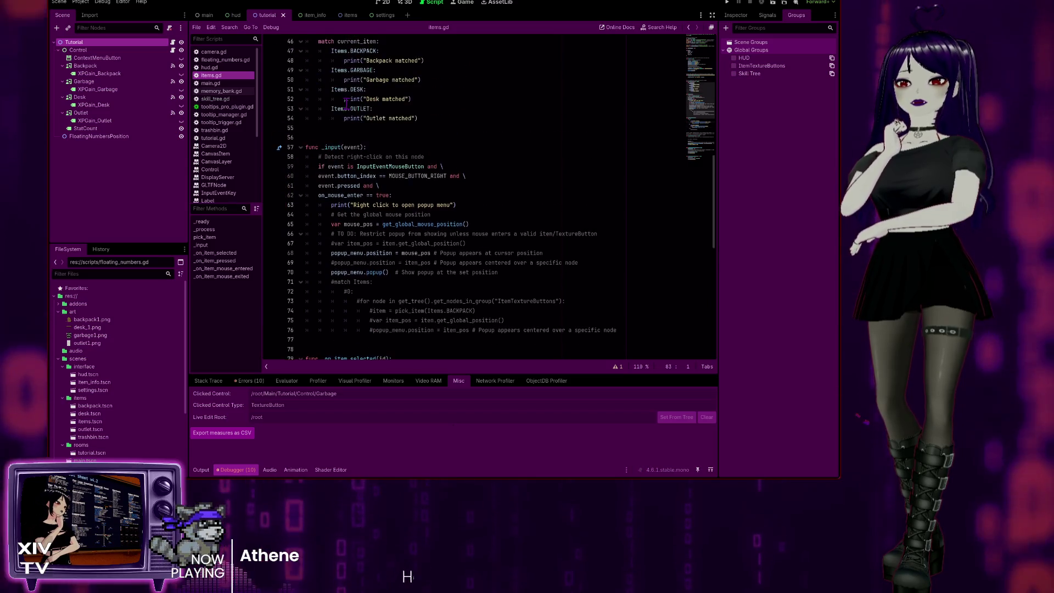
pyautogui.scroll(7, 347, 103)
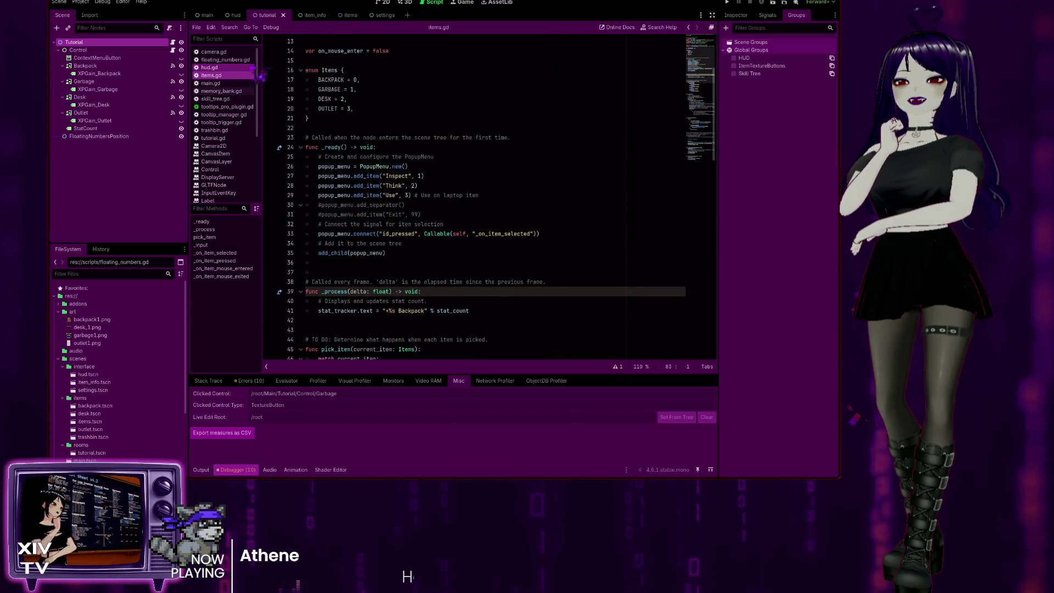
pyautogui.scroll(4, 454, 147)
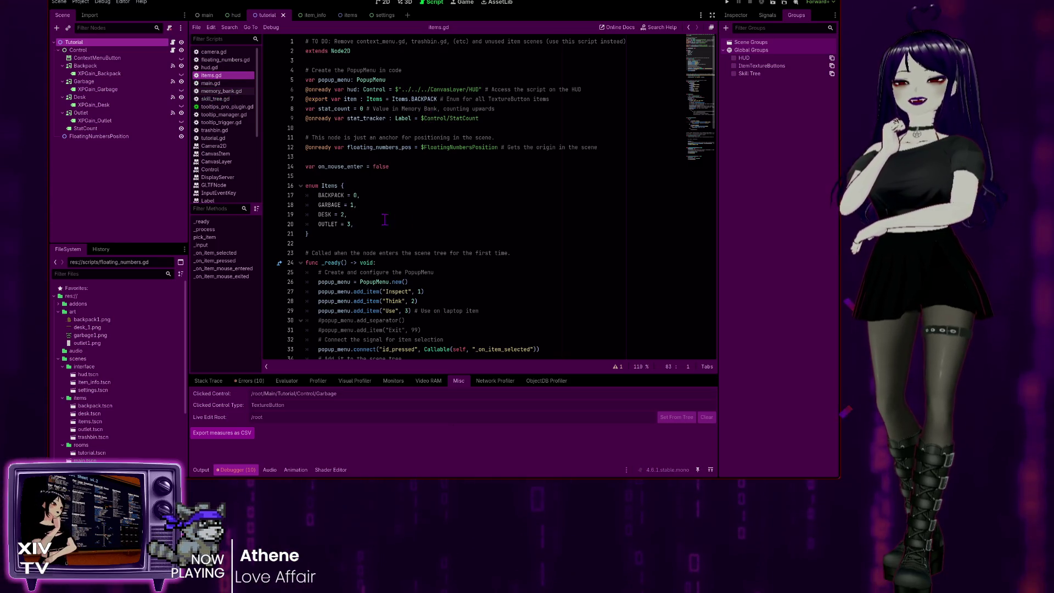
pyautogui.scroll(-7, 383, 291)
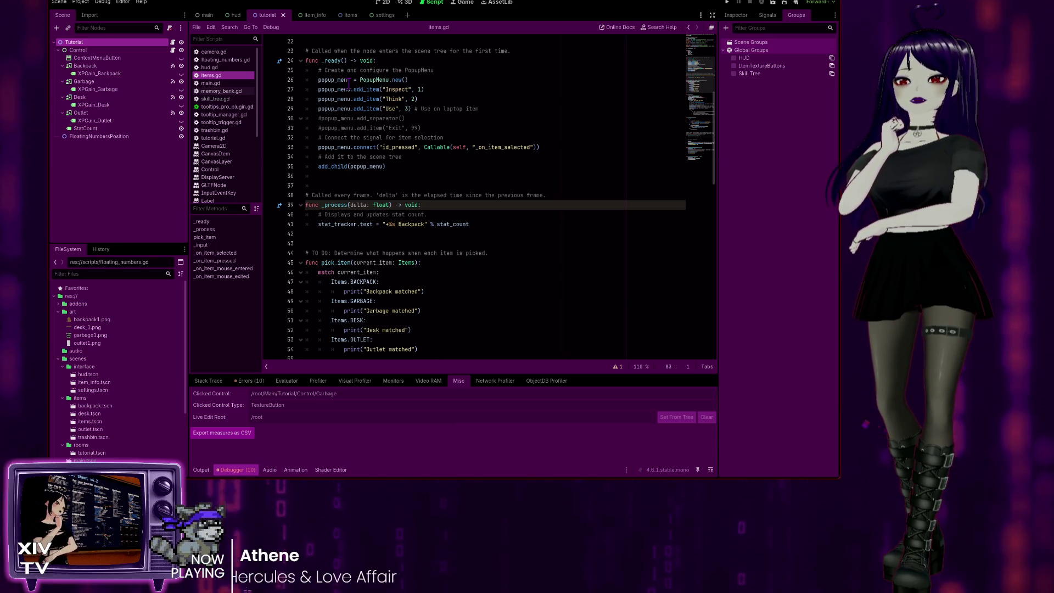
pyautogui.scroll(-10, 385, 237)
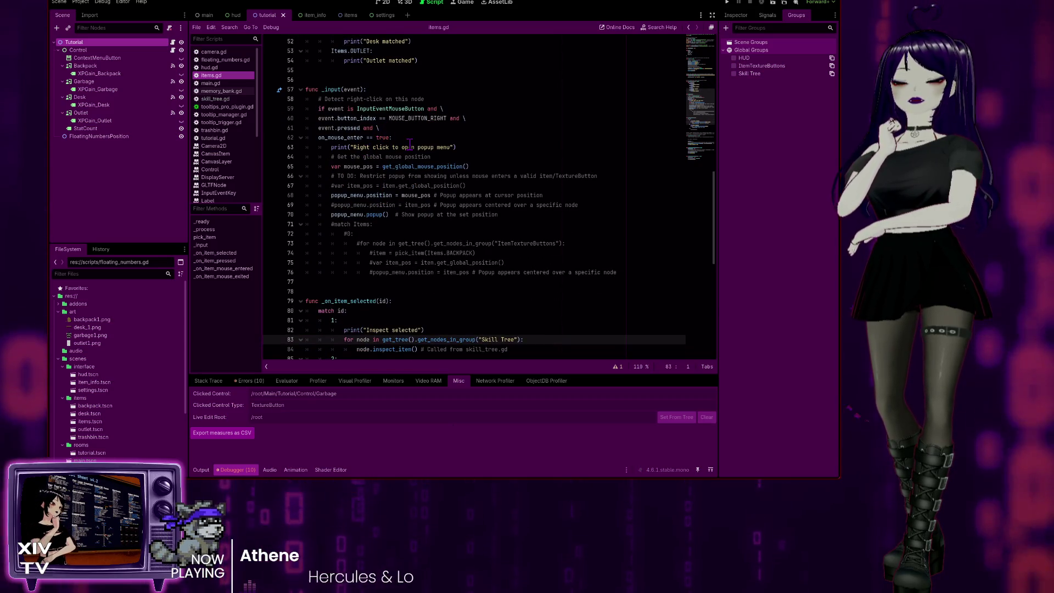
# Step: Place the caret after the on_mouse_enter check on line 62, then run the game
pyautogui.click(400, 138)
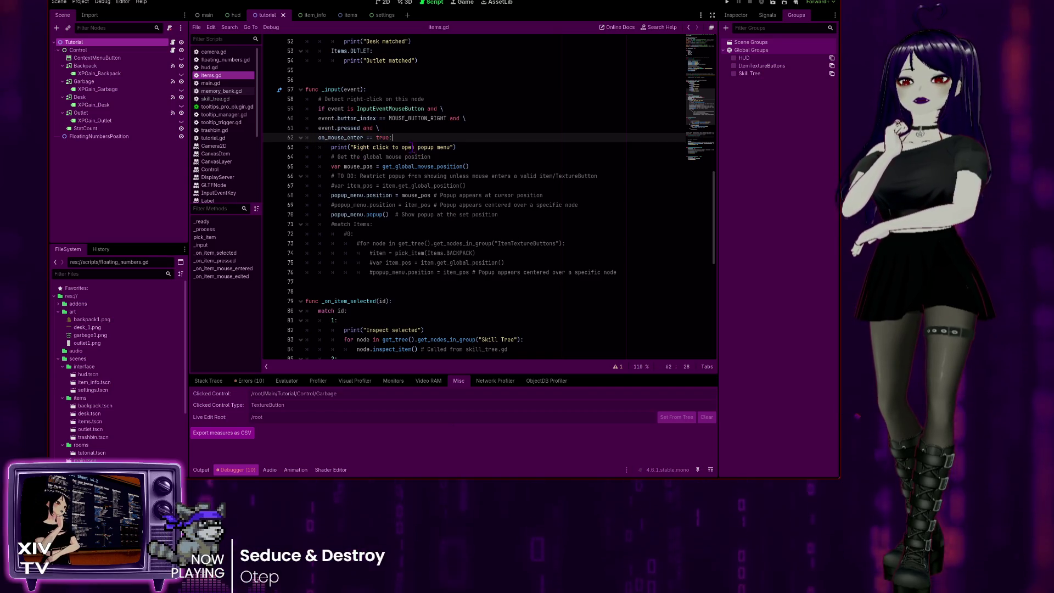
pyautogui.scroll(-1, 406, 154)
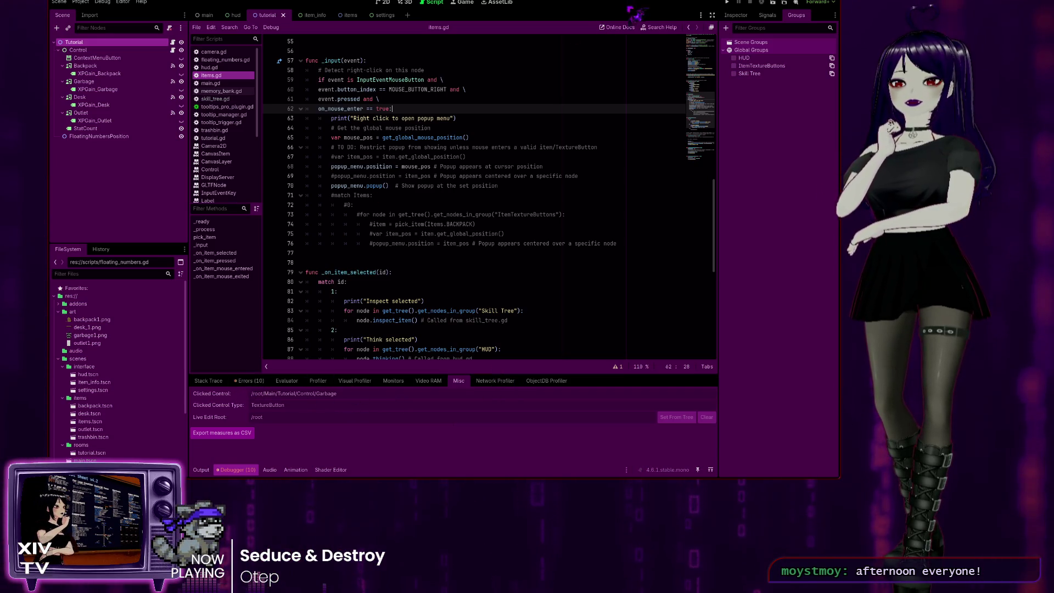
pyautogui.click(727, 2)
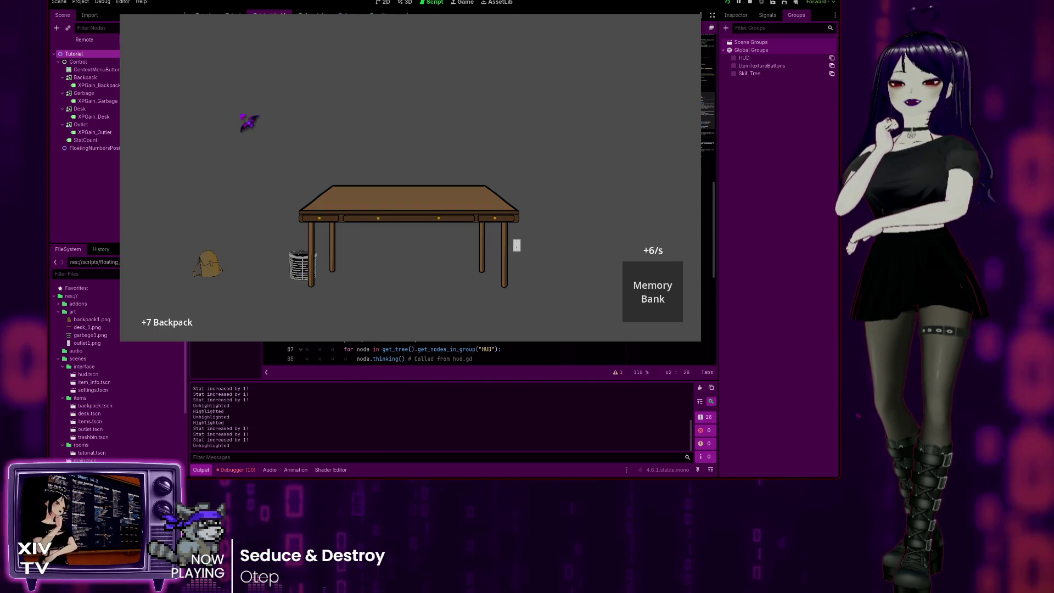
# Step: Choose Inspect on the trash bin, check the clicked control in the Debugger, then close the Skill Tree panel
pyautogui.rightClick(212, 267)
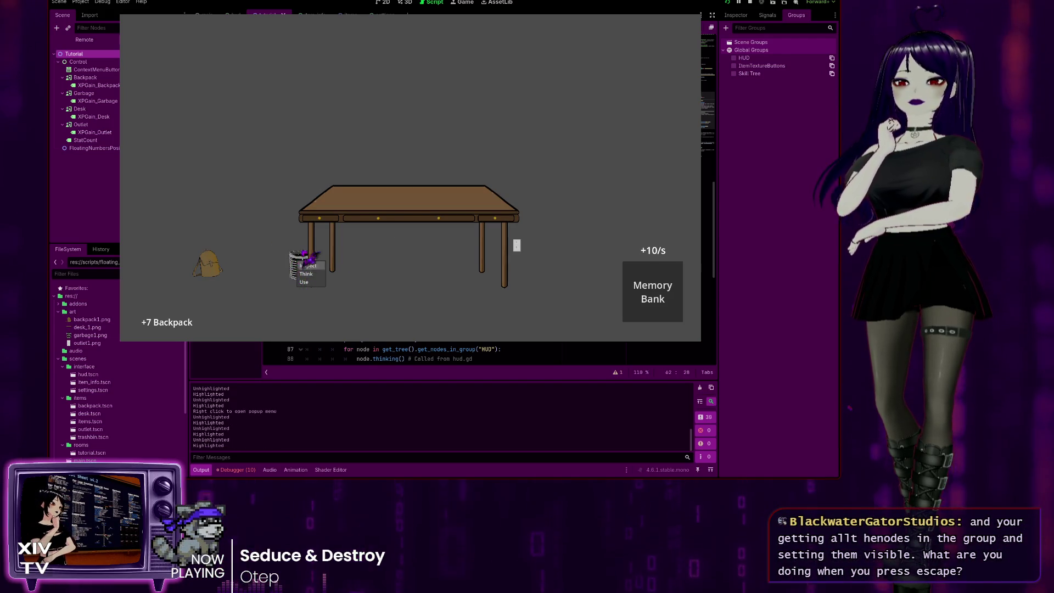
pyautogui.click(306, 265)
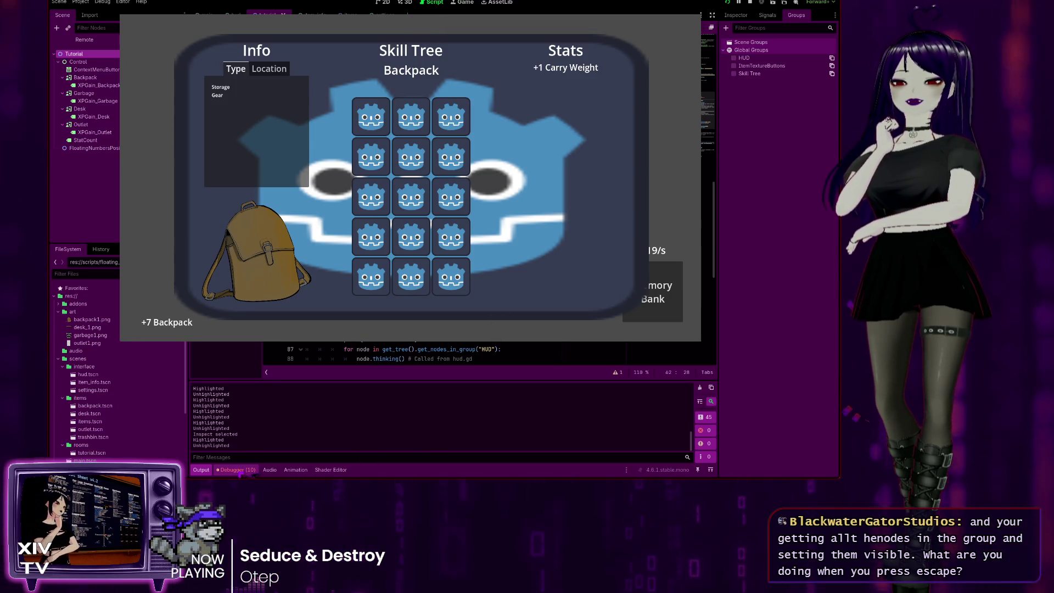
pyautogui.click(239, 471)
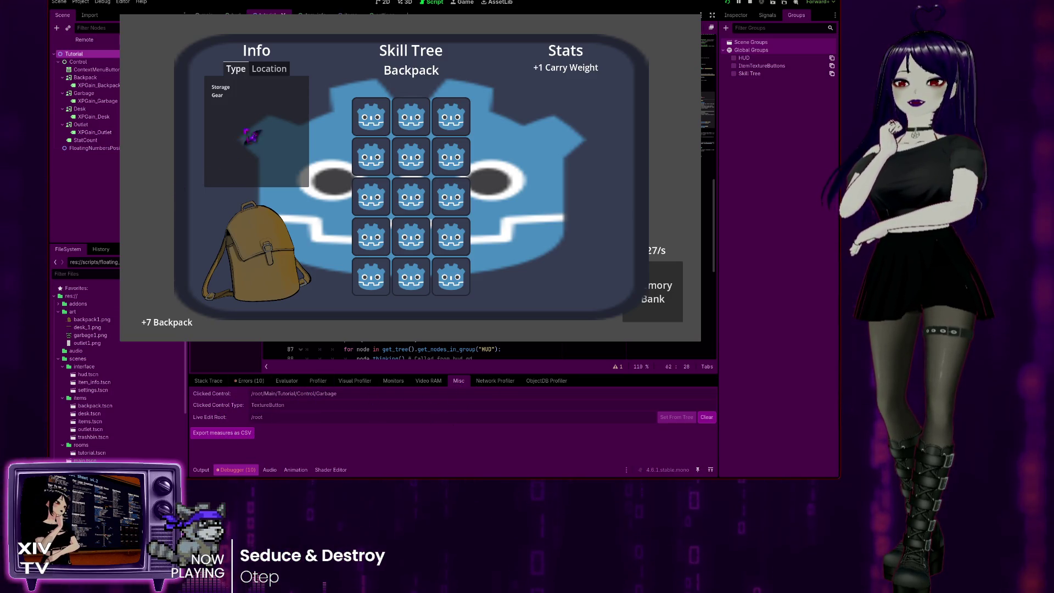
pyautogui.press('Escape')
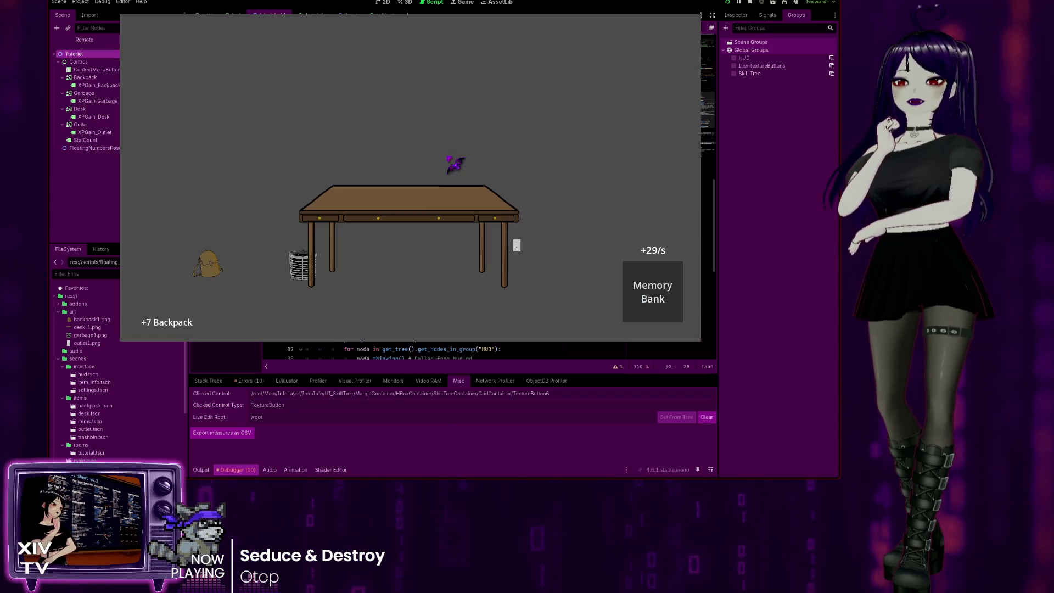
# Step: Choose Inspect on the desk to reopen the Skill Tree panel, close it, and stop the game
pyautogui.click(376, 208)
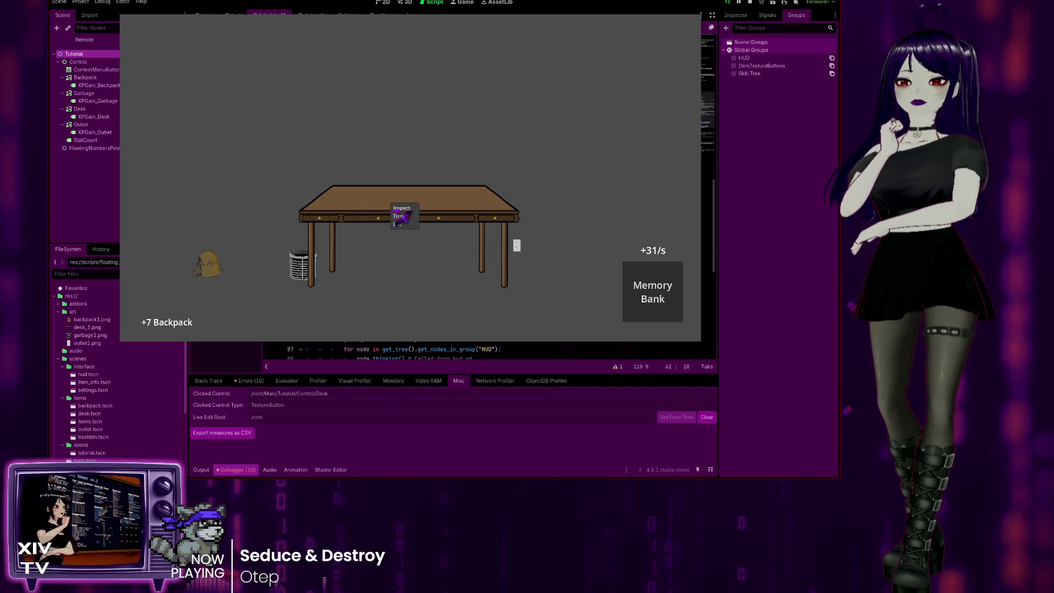
pyautogui.click(406, 215)
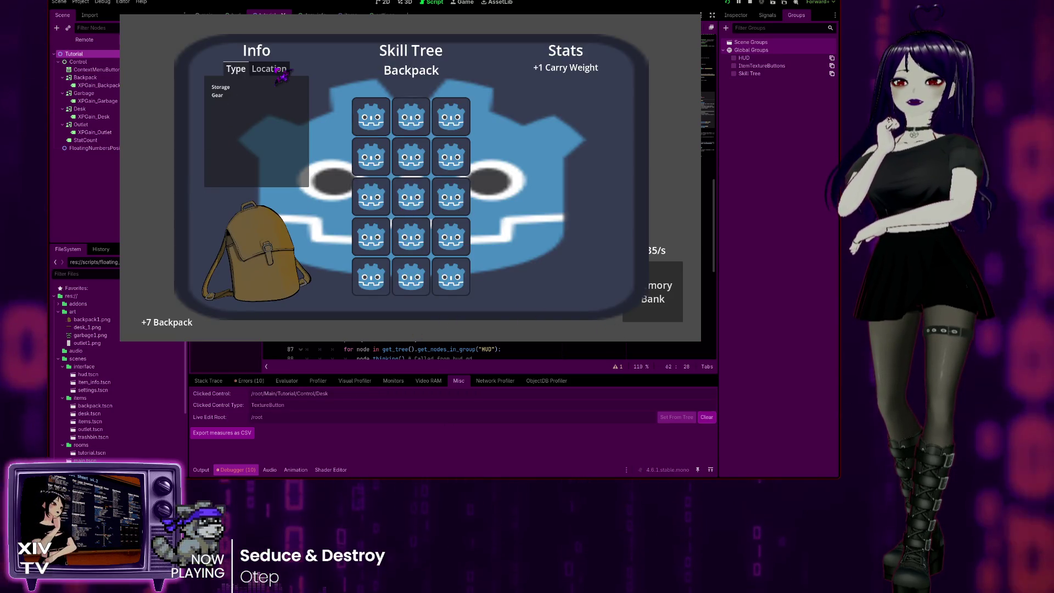
pyautogui.click(541, 99)
pyautogui.press('F8')
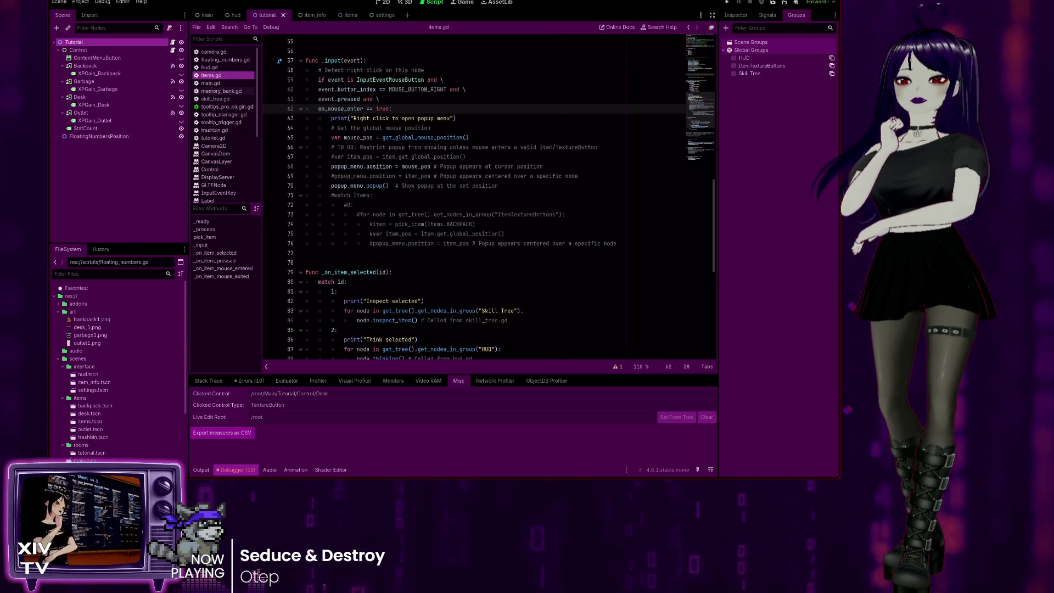
# Step: Set the Backpack node's Mouse Filter to Ignore in the Inspector
pyautogui.click(82, 66)
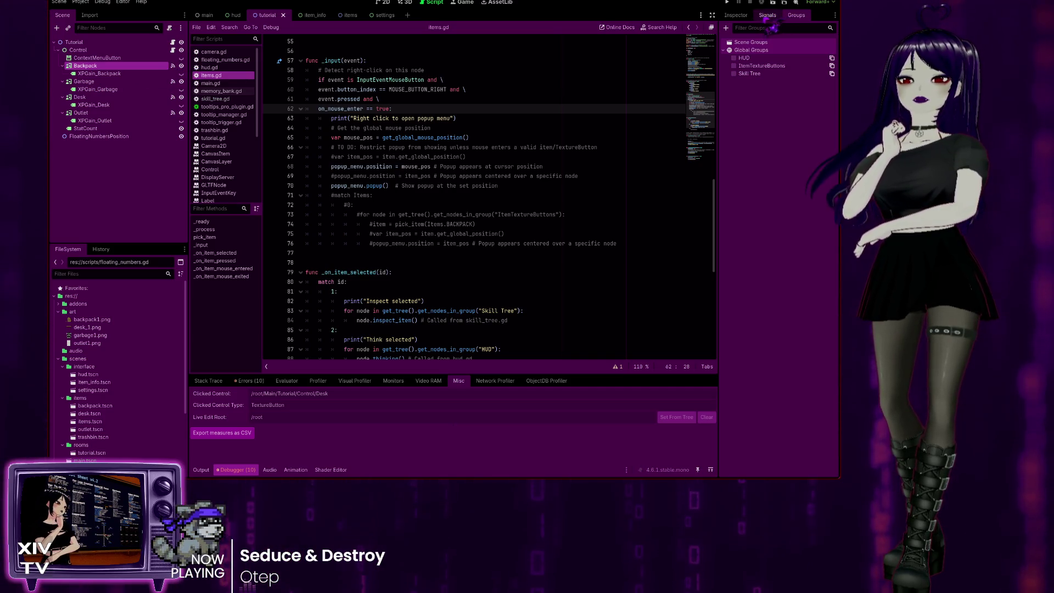
pyautogui.click(735, 16)
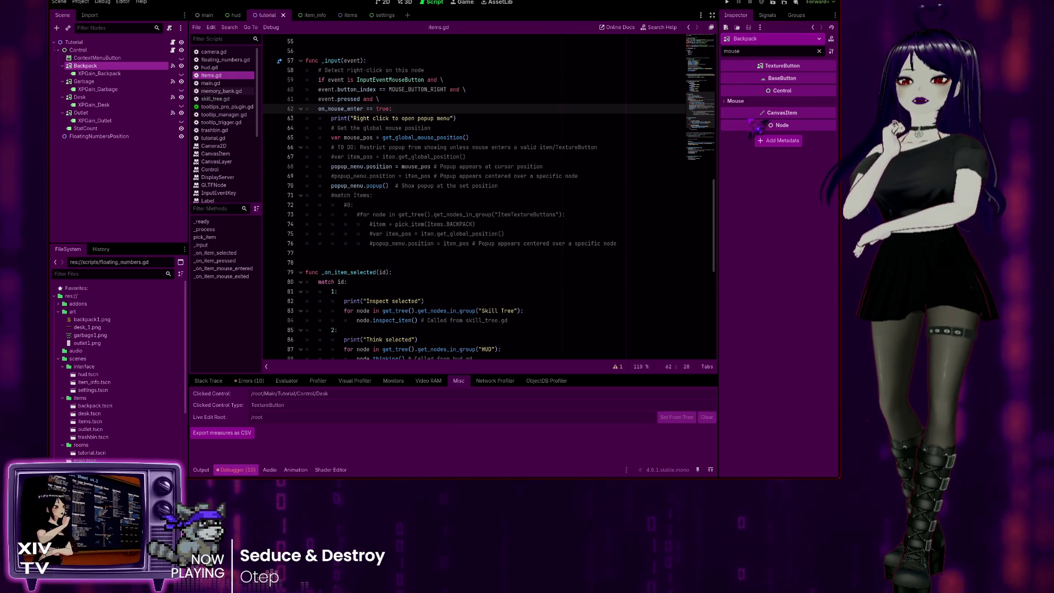
pyautogui.click(723, 101)
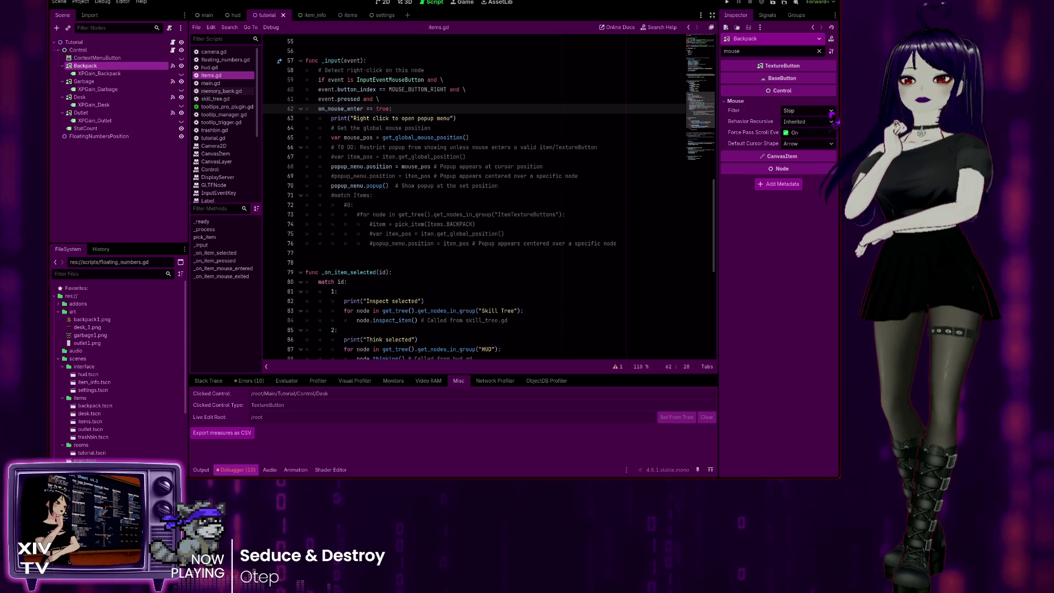
pyautogui.click(807, 110)
pyautogui.click(806, 142)
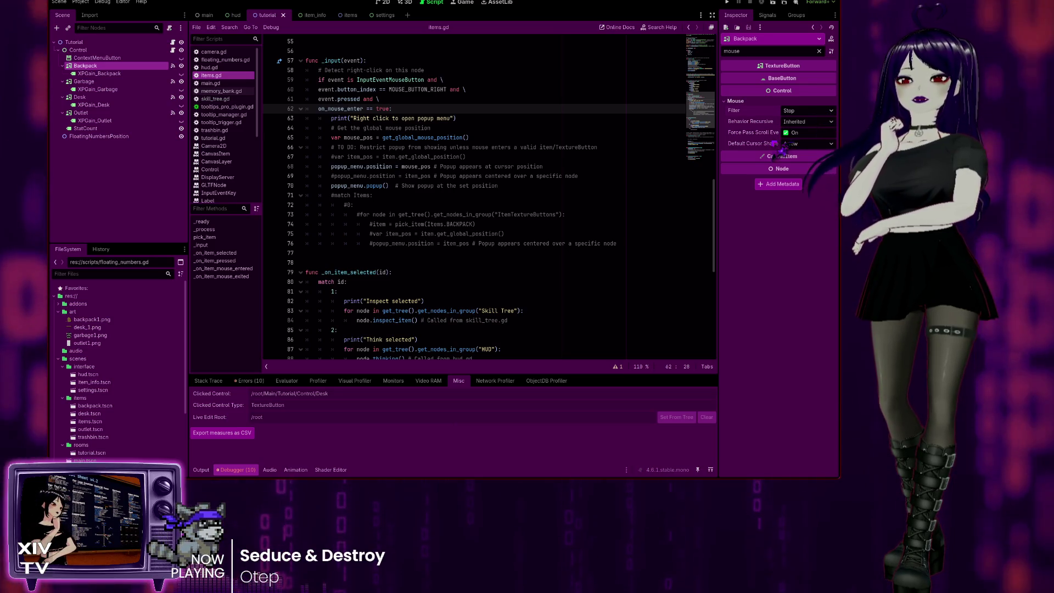
# Step: Select the Garbage node, expand its Mouse settings, and run the game to test
pyautogui.click(84, 81)
pyautogui.click(734, 101)
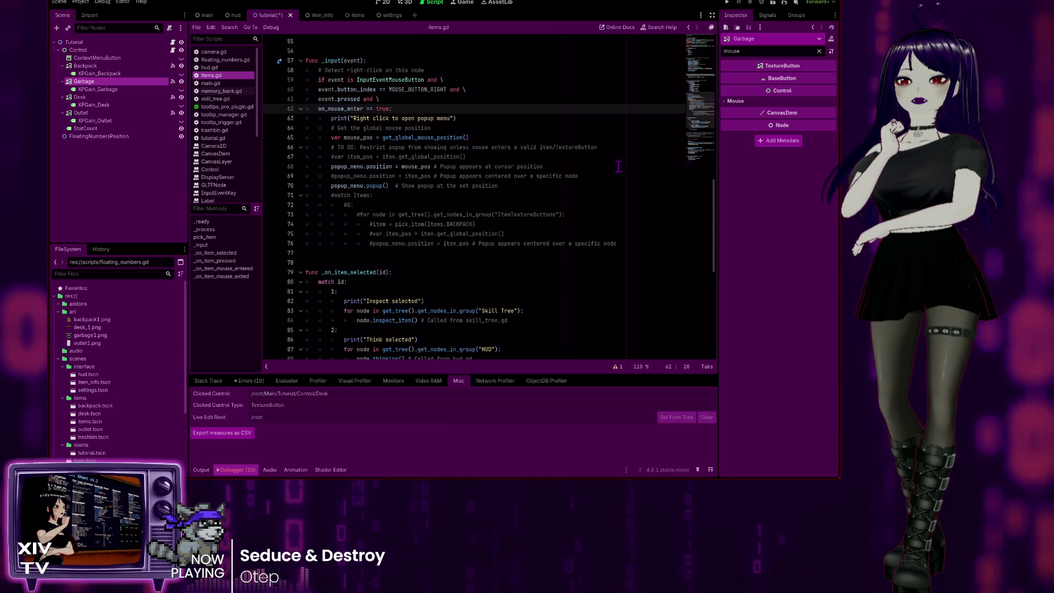
pyautogui.click(735, 102)
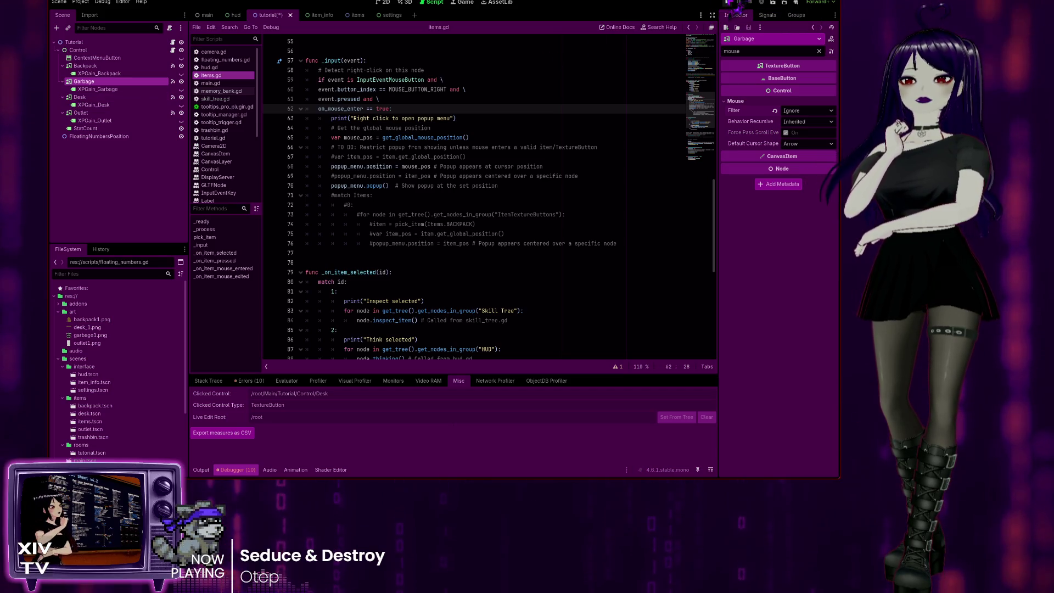
pyautogui.click(729, 3)
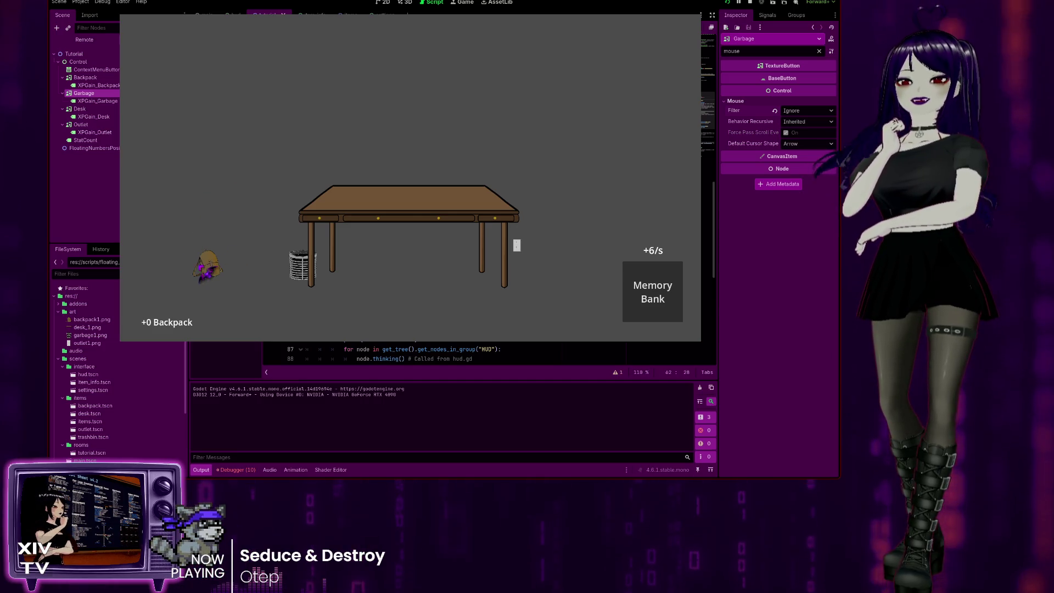
# Step: Click the desk repeatedly to raise the Backpack count, then stop the game with F8
pyautogui.click(369, 219)
pyautogui.click(404, 214)
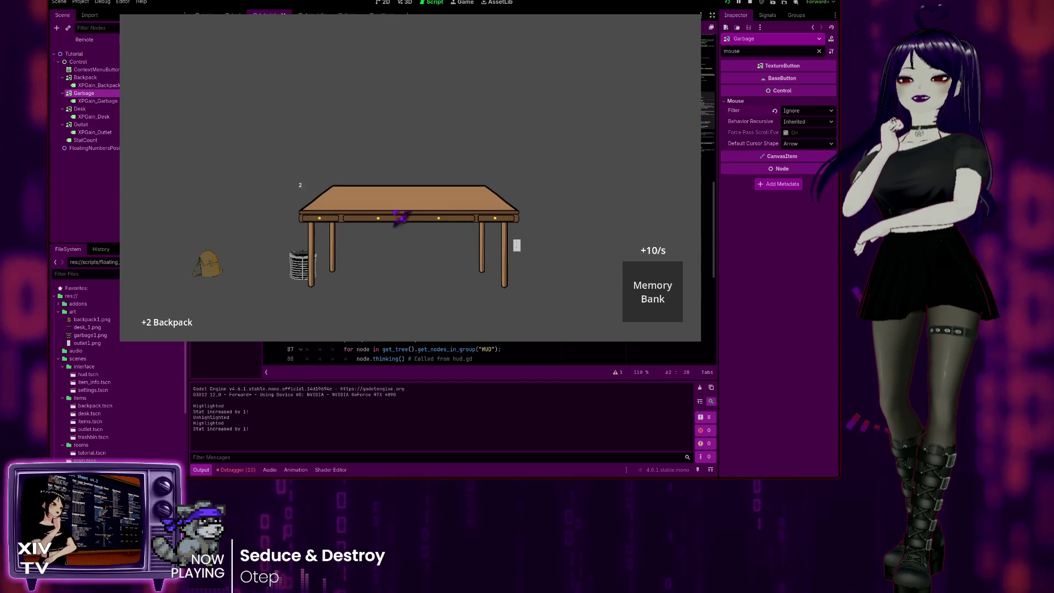
pyautogui.click(405, 208)
pyautogui.click(384, 217)
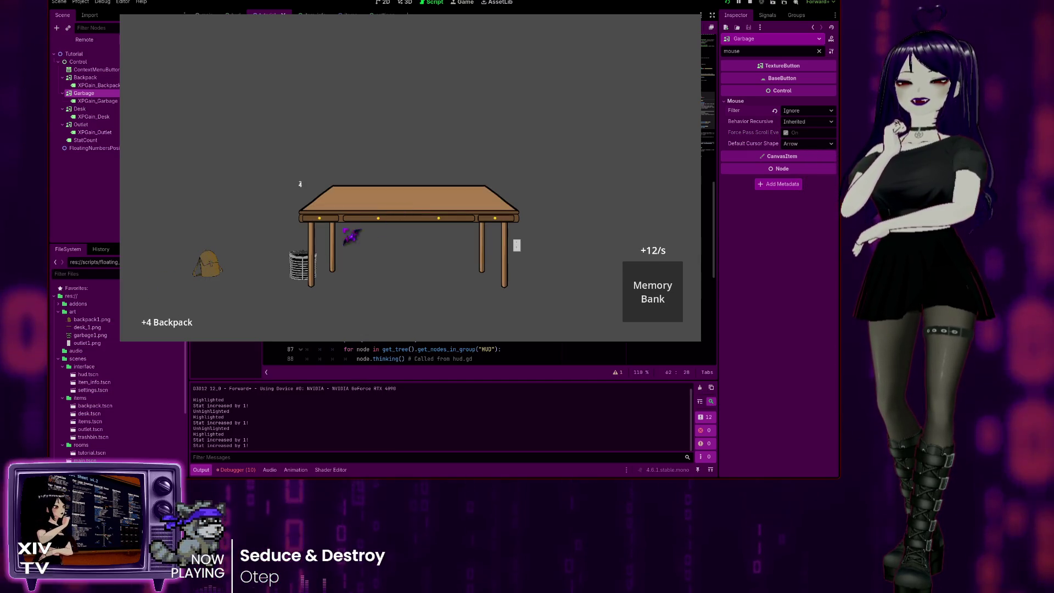
pyautogui.click(353, 235)
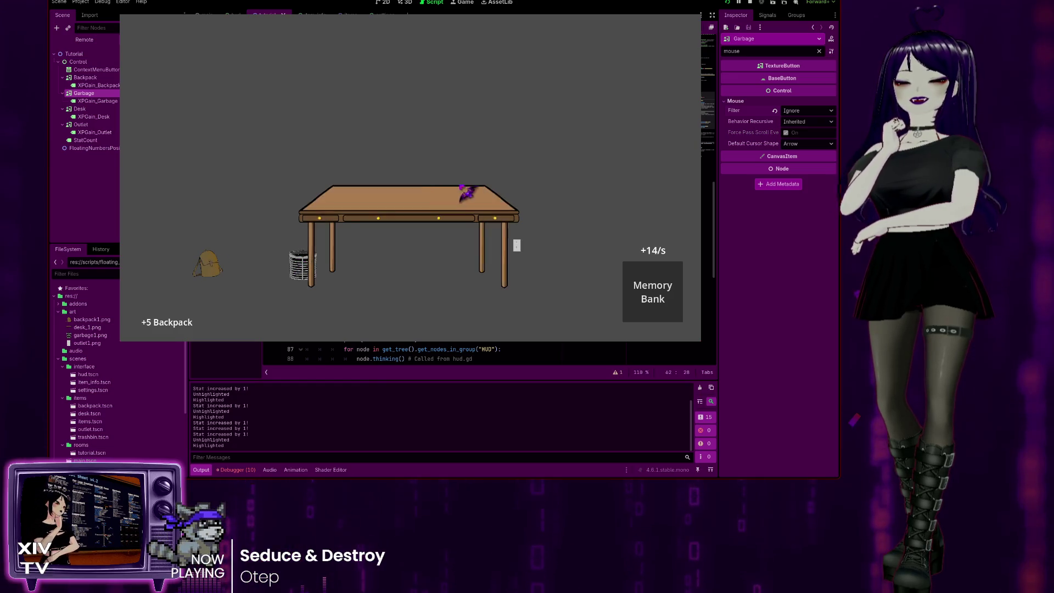
pyautogui.press('F8')
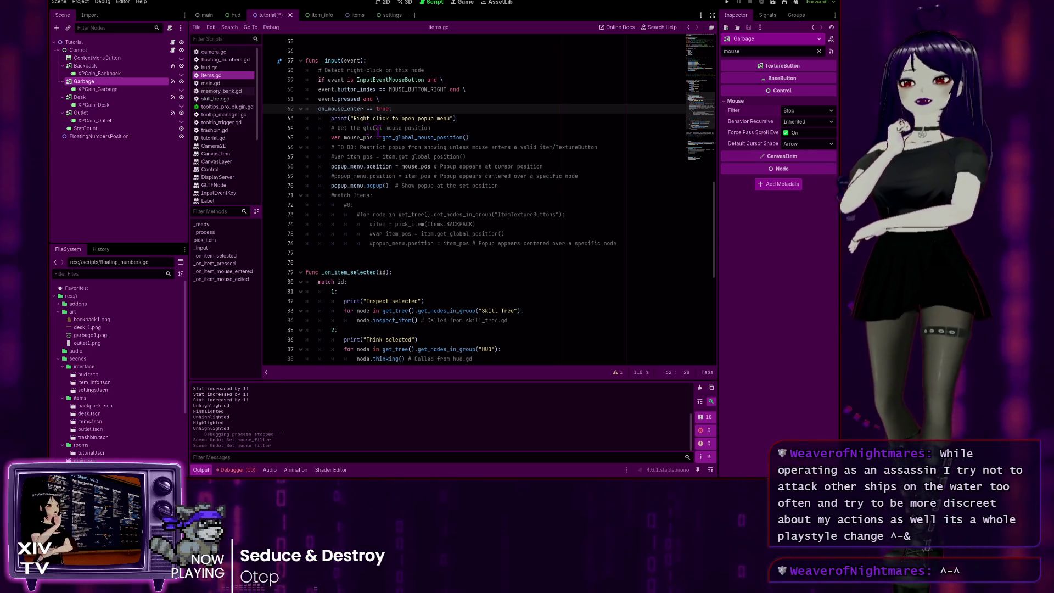
# Step: Undo the mouse filter change, select Backpack, view the Control documentation, then return to items.gd
pyautogui.hotkey('ctrl', 'z')
pyautogui.hotkey('ctrl', 'z')
pyautogui.click(83, 66)
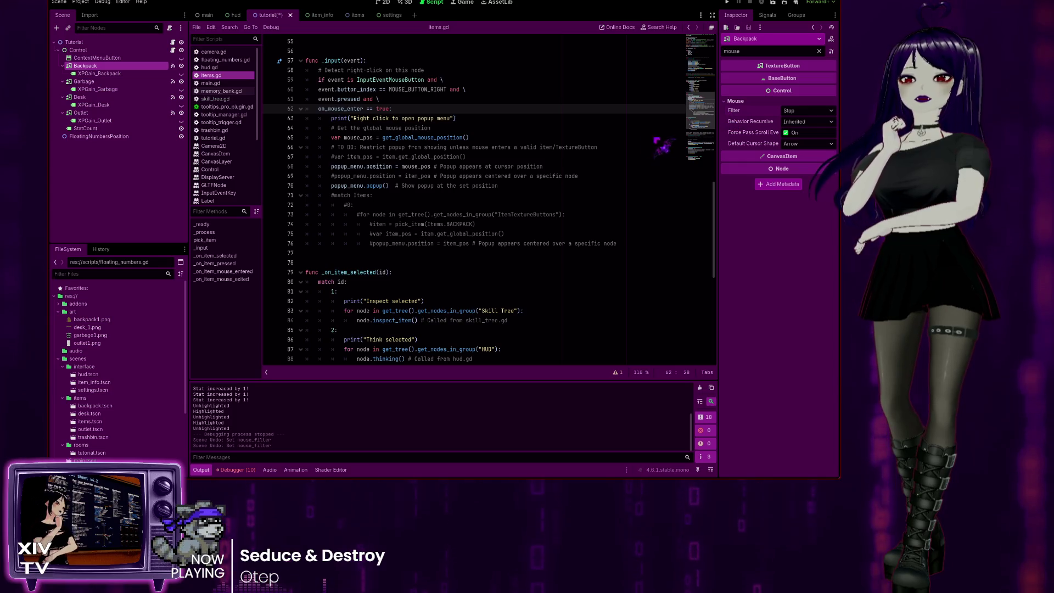
pyautogui.hotkey('alt', 'Left')
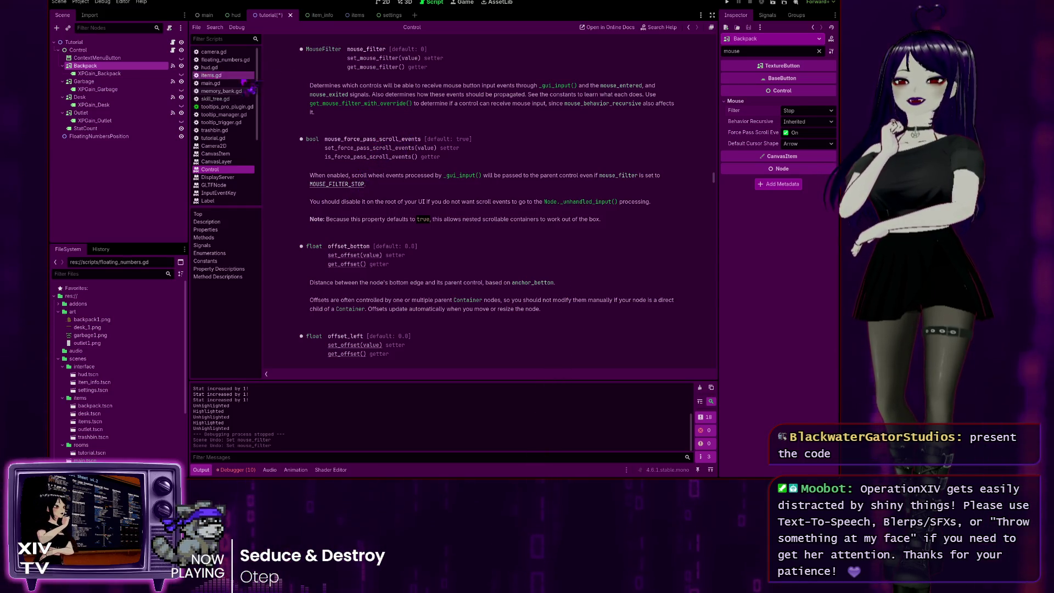
pyautogui.click(226, 75)
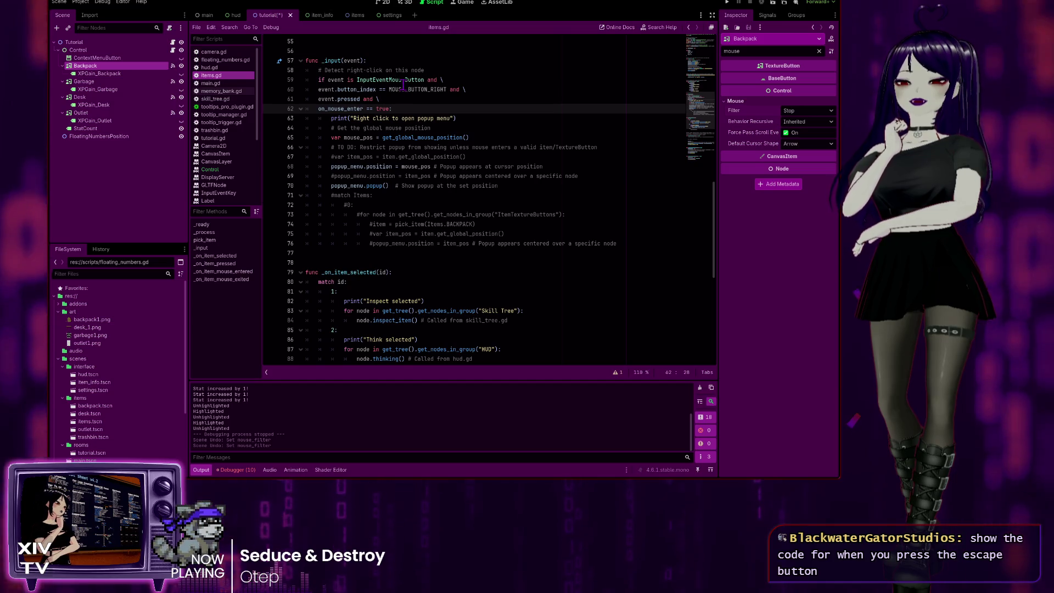
# Step: Go to line 60 of items.gd near the MOUSE_BUTTON_RIGHT check
pyautogui.click(391, 89)
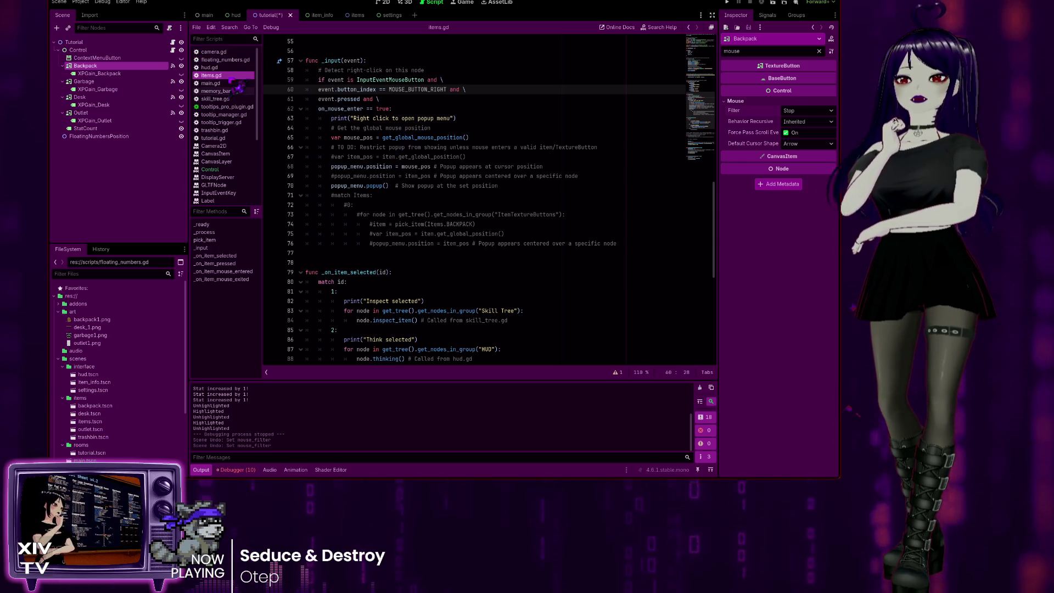
# Step: Switch to the hud scene tab
pyautogui.click(236, 15)
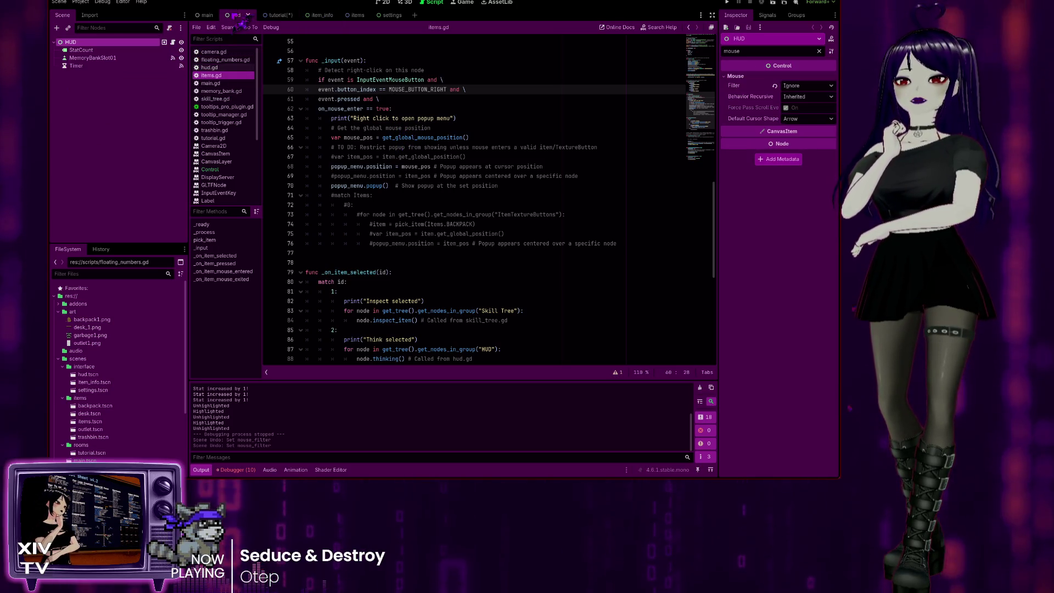
# Step: Open hud.gd, then move through the tutorial scene to the main scene and open main.gd
pyautogui.click(211, 67)
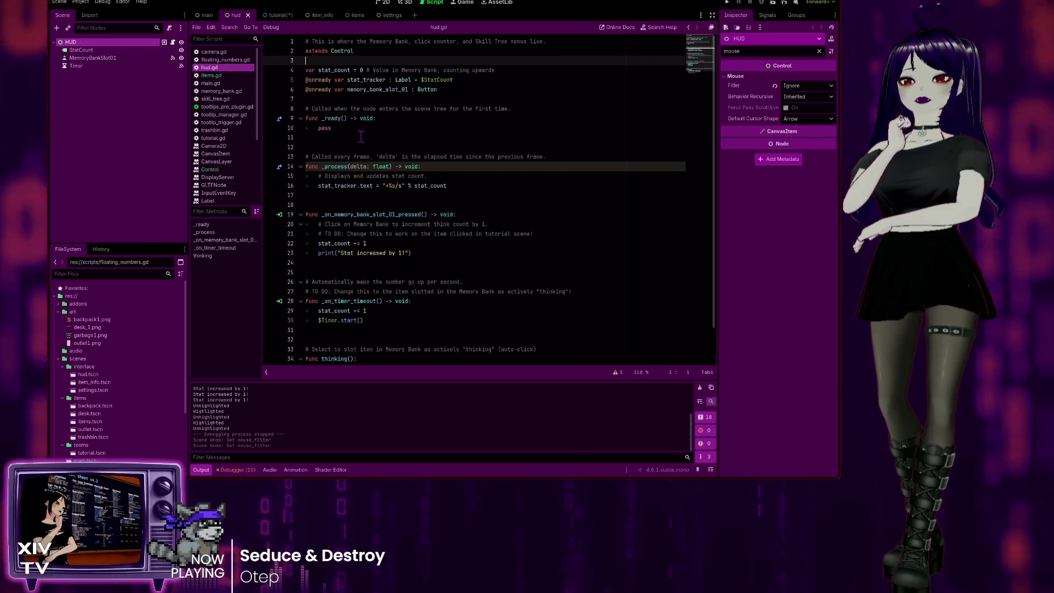
pyautogui.click(277, 16)
pyautogui.click(207, 16)
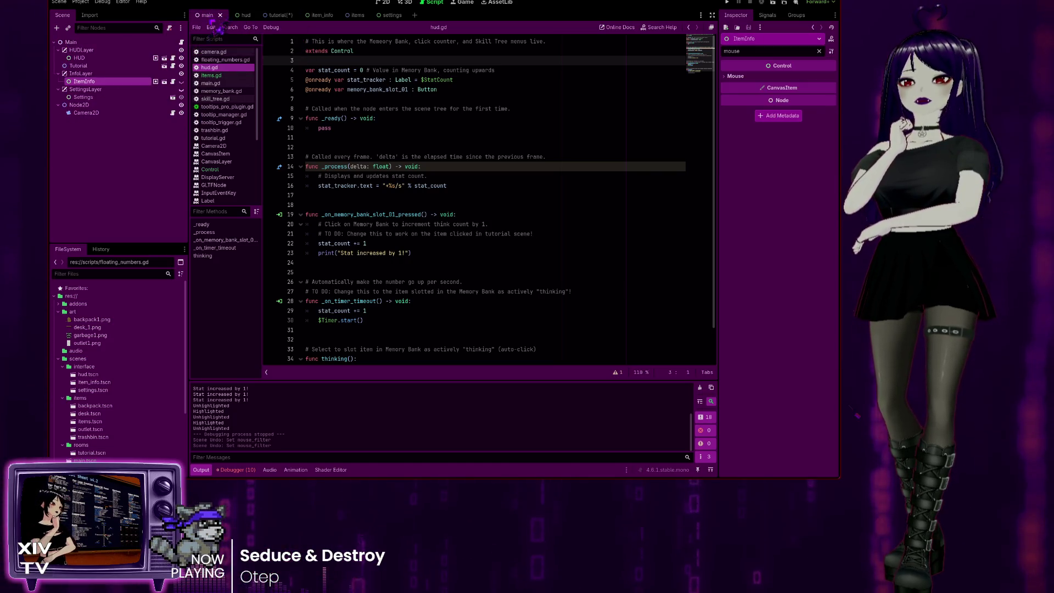
pyautogui.click(218, 83)
# Step: Review lines 16–19 of _unhandled_input, selecting the 'Info' action name on line 18
pyautogui.click(483, 196)
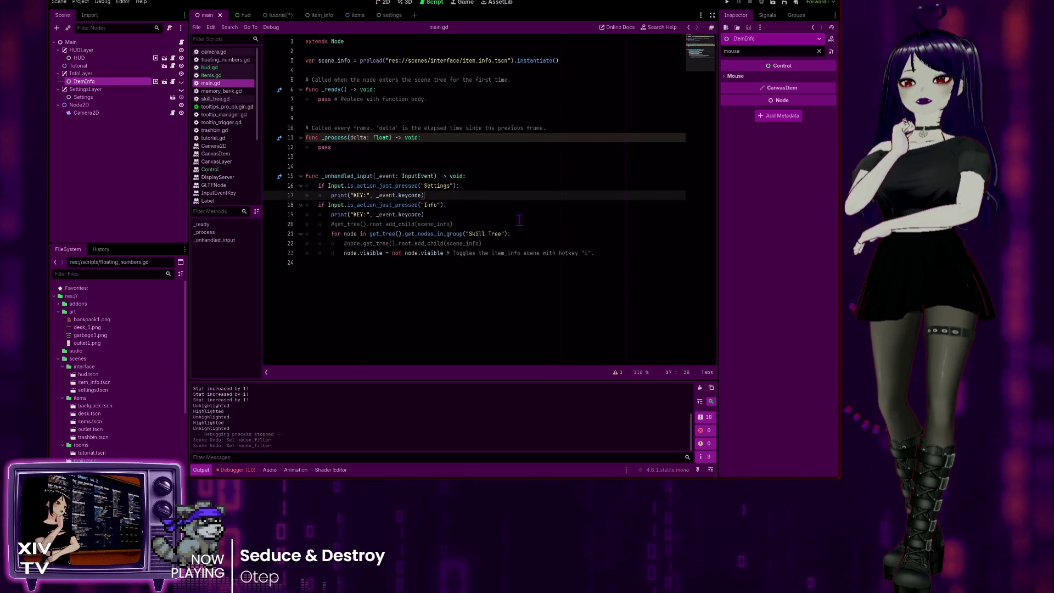
pyautogui.click(591, 262)
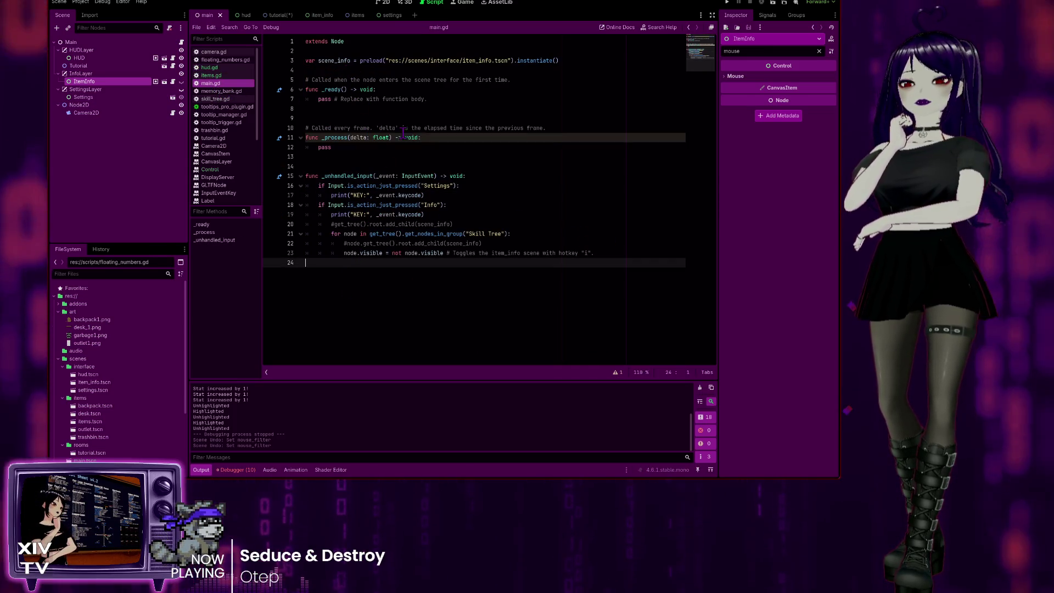
pyautogui.click(439, 195)
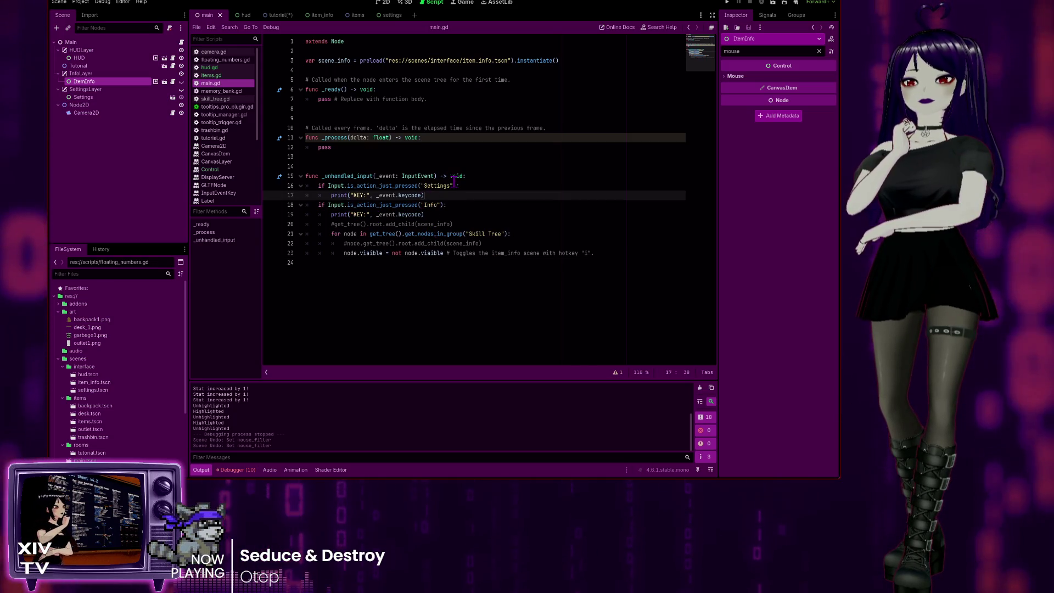
pyautogui.click(440, 186)
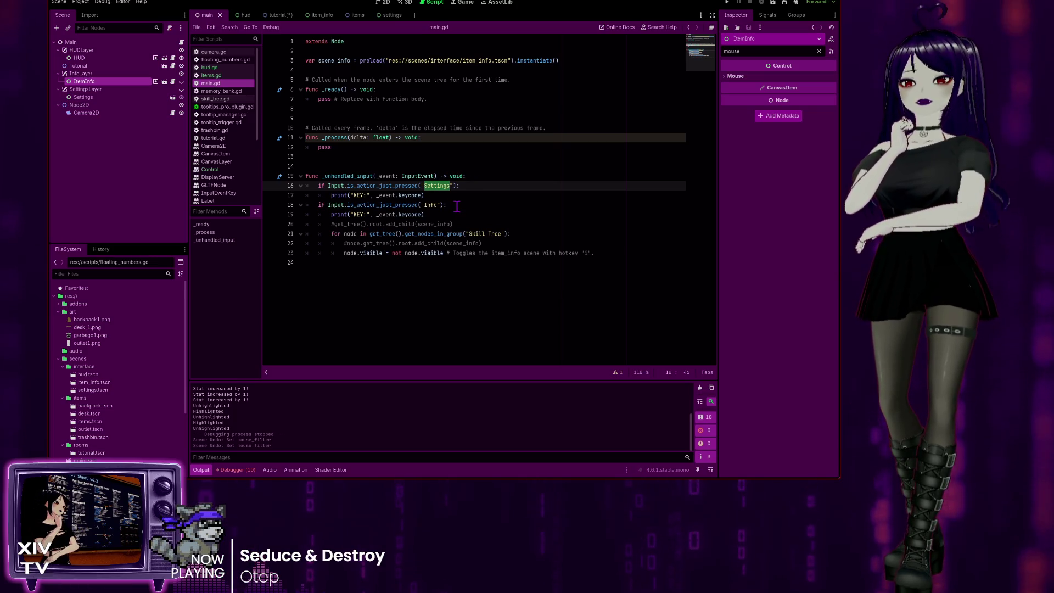
pyautogui.doubleClick(426, 206)
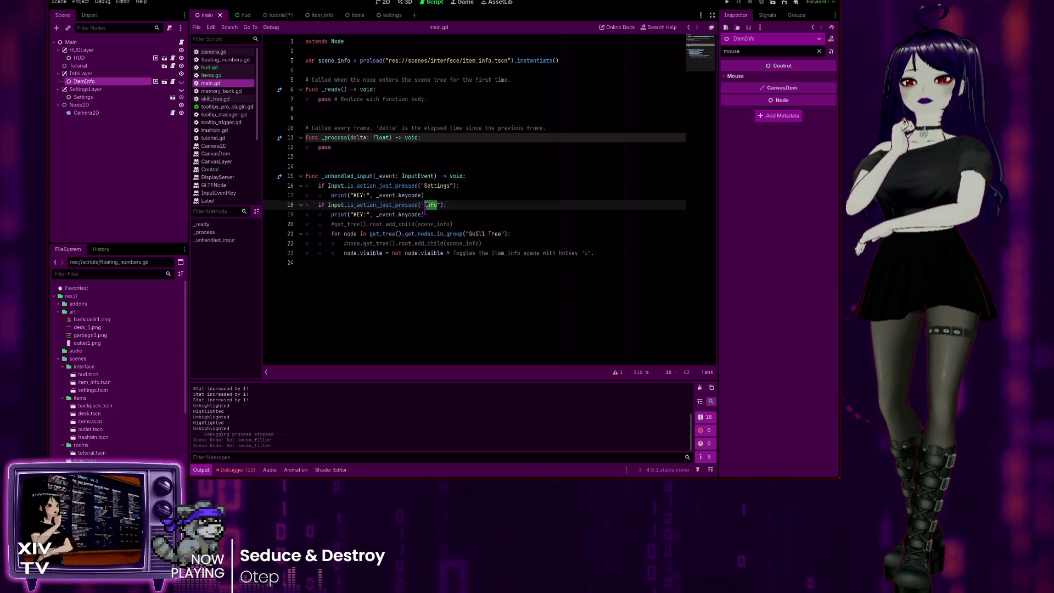
pyautogui.click(425, 214)
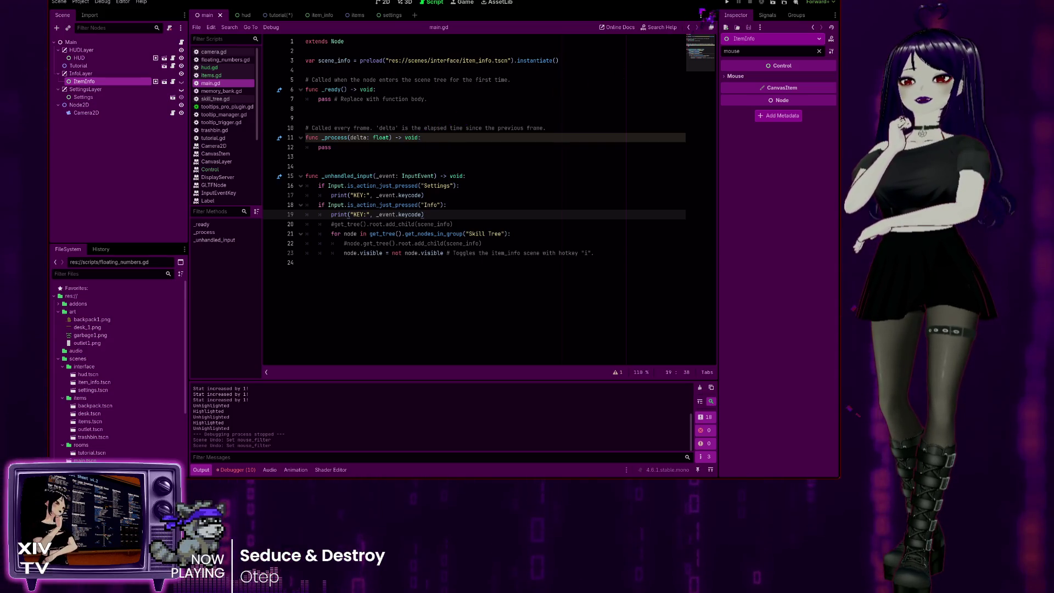
pyautogui.press('F5')
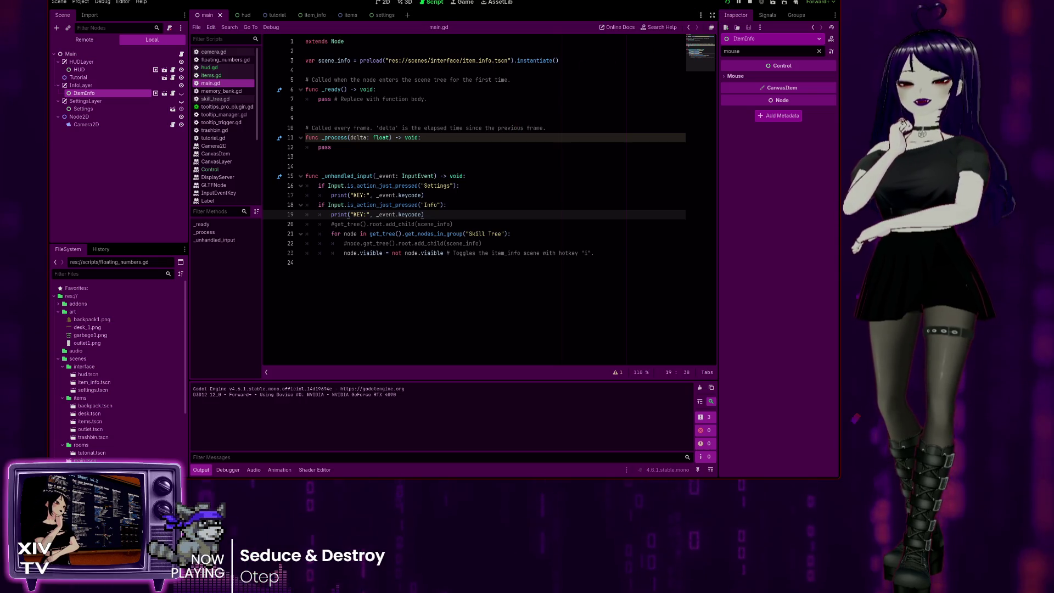
pyautogui.press('i')
pyautogui.press('i')
pyautogui.press('i')
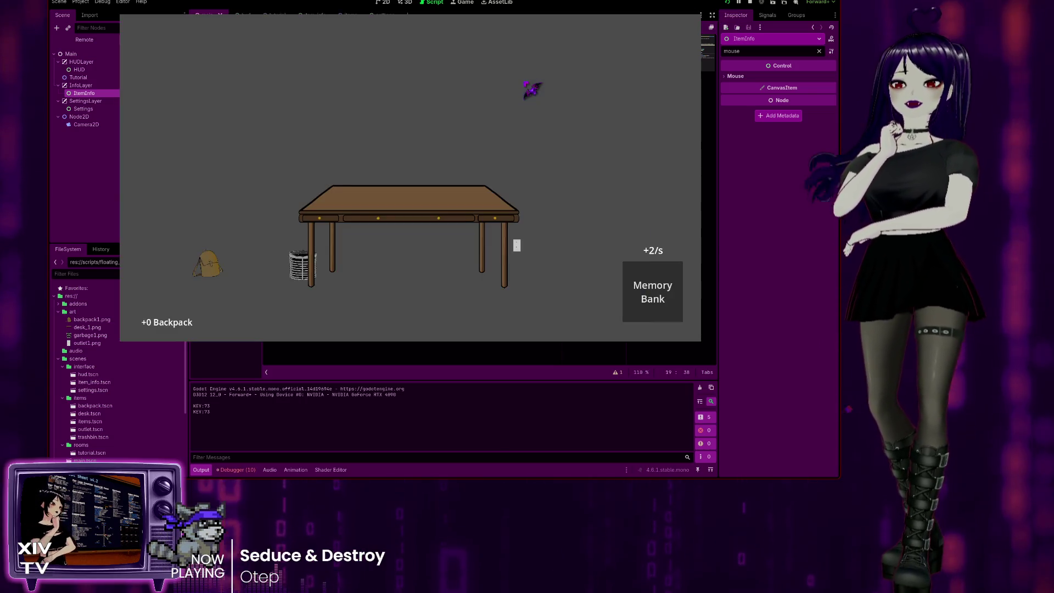
pyautogui.press('i')
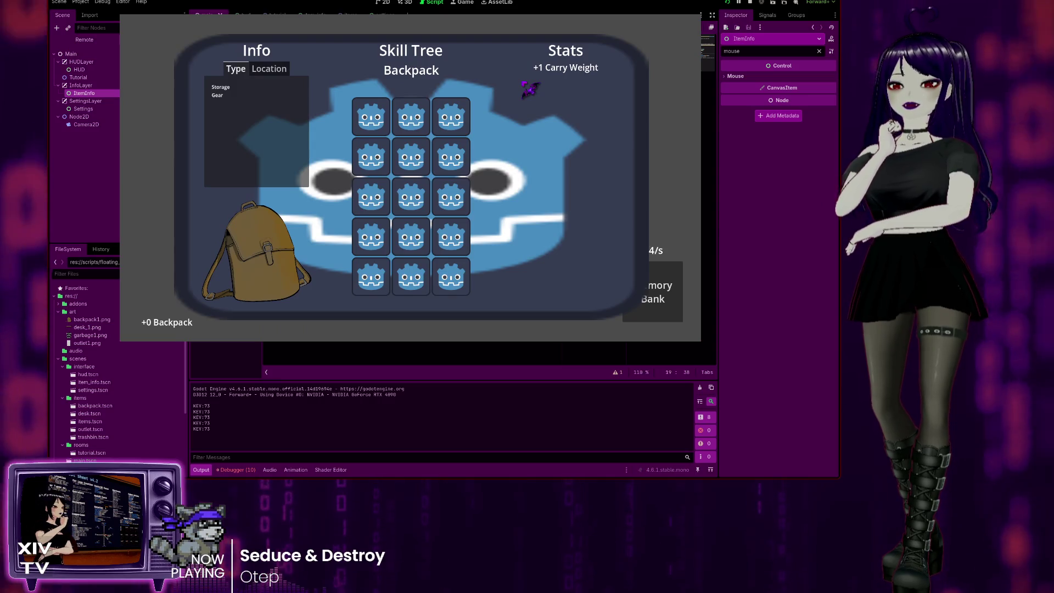
pyautogui.press('Escape')
pyautogui.press('Escape')
pyautogui.press('Escape')
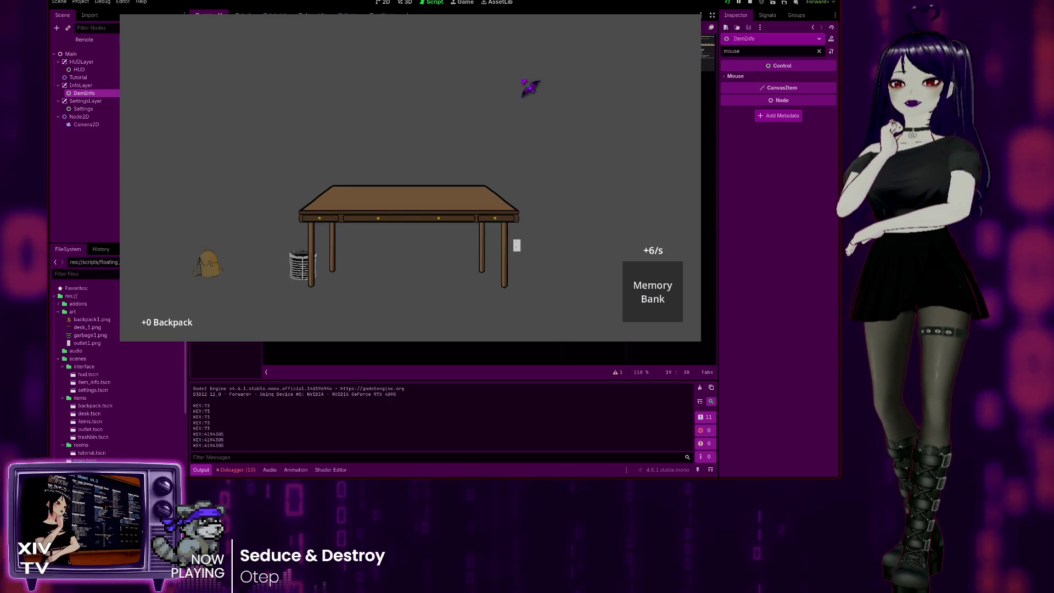
pyautogui.press('Escape')
pyautogui.press('Escape')
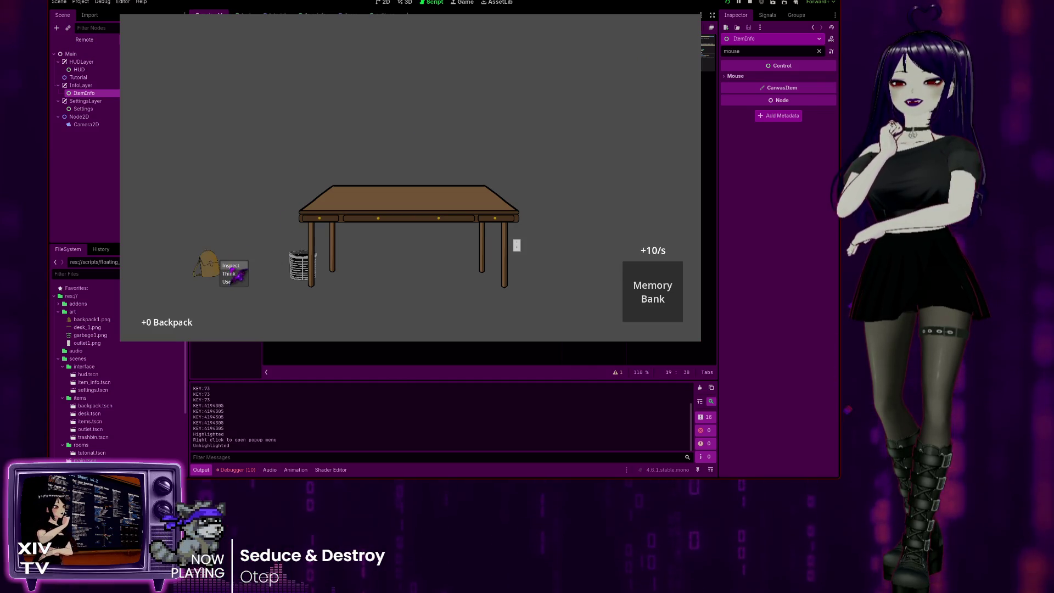
pyautogui.click(234, 266)
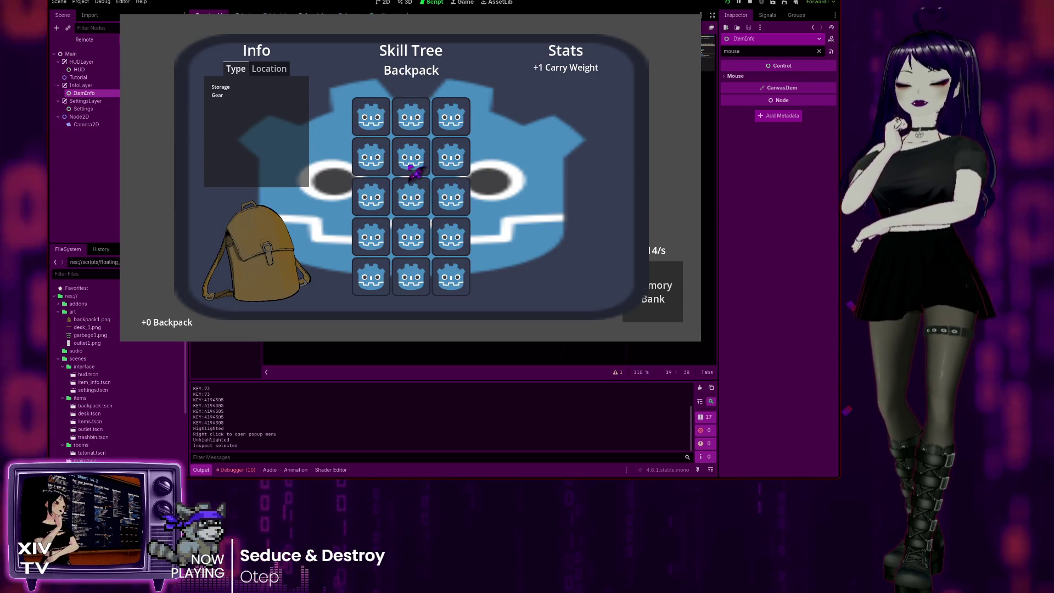
pyautogui.press('Escape')
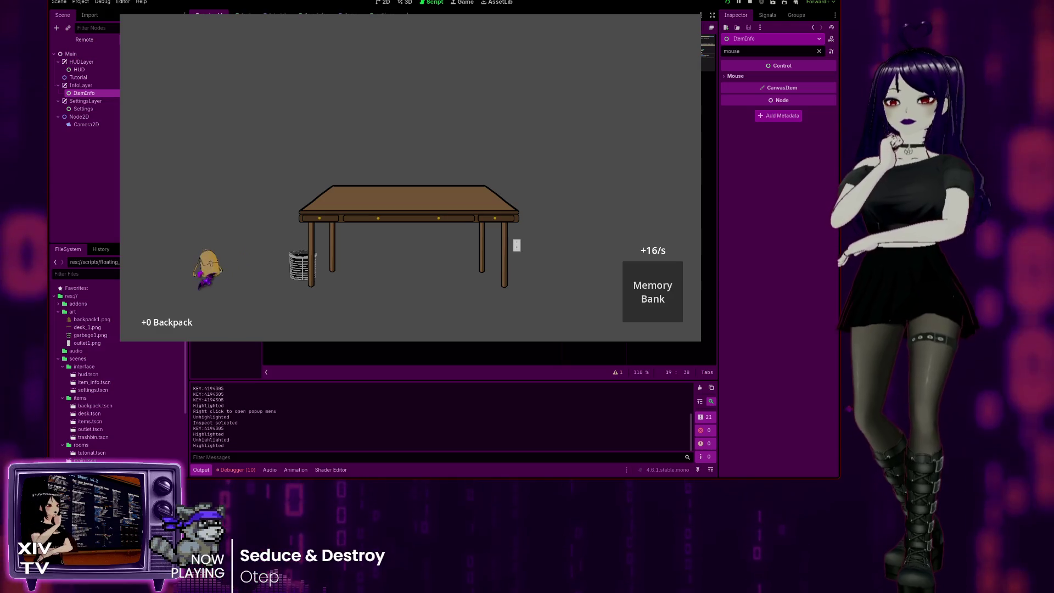
pyautogui.rightClick(215, 267)
pyautogui.click(225, 269)
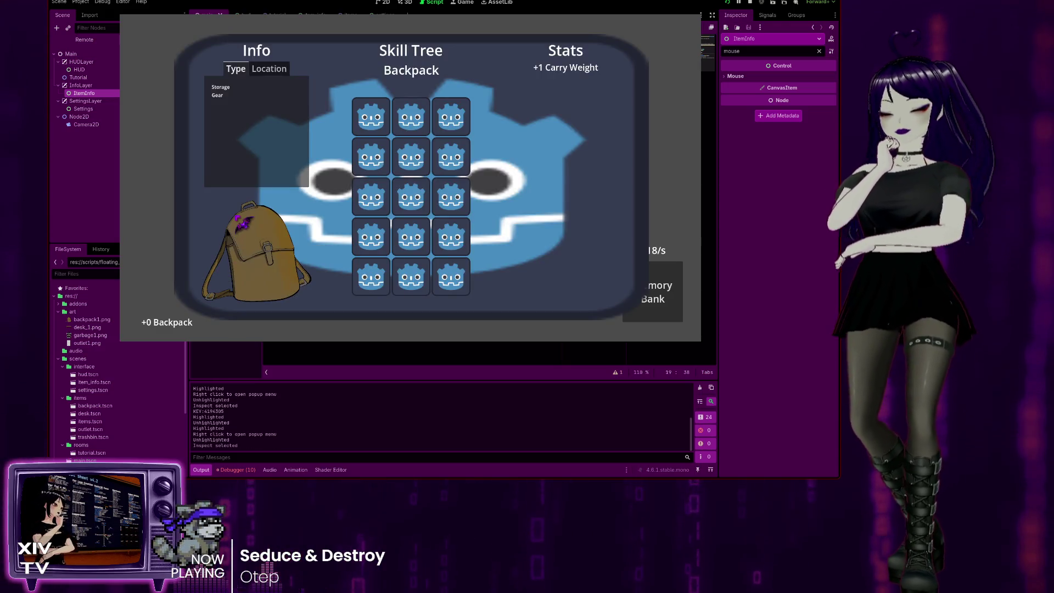
pyautogui.press('i')
pyautogui.press('i')
pyautogui.press('i')
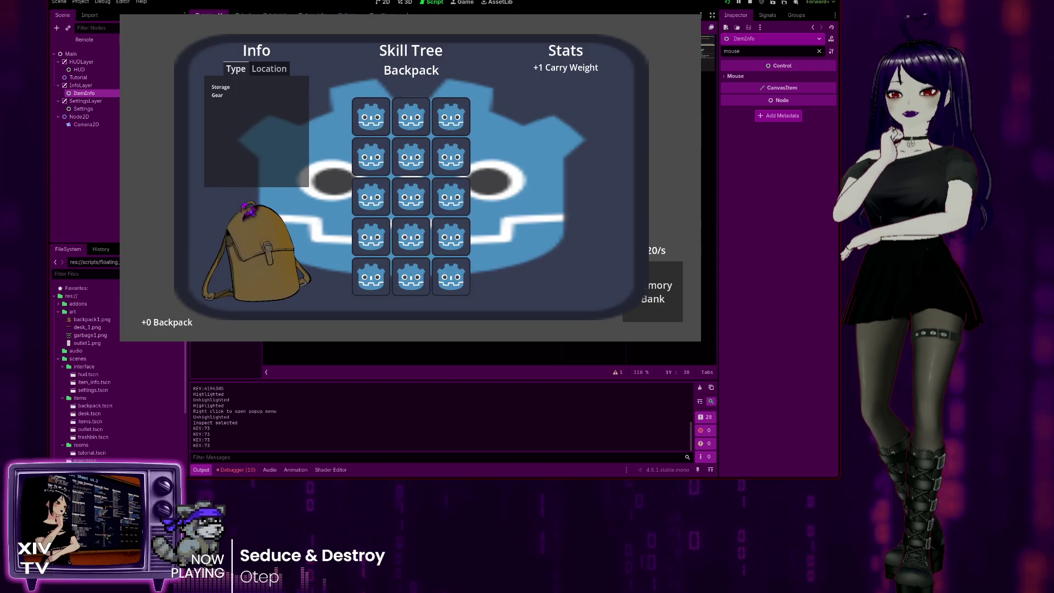
pyautogui.press('i')
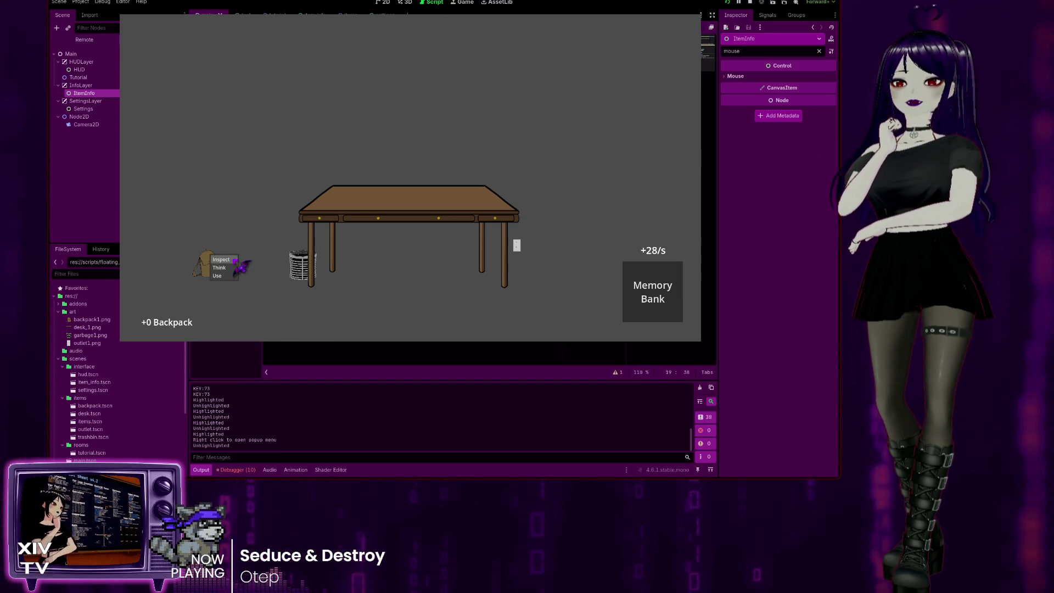
pyautogui.click(231, 260)
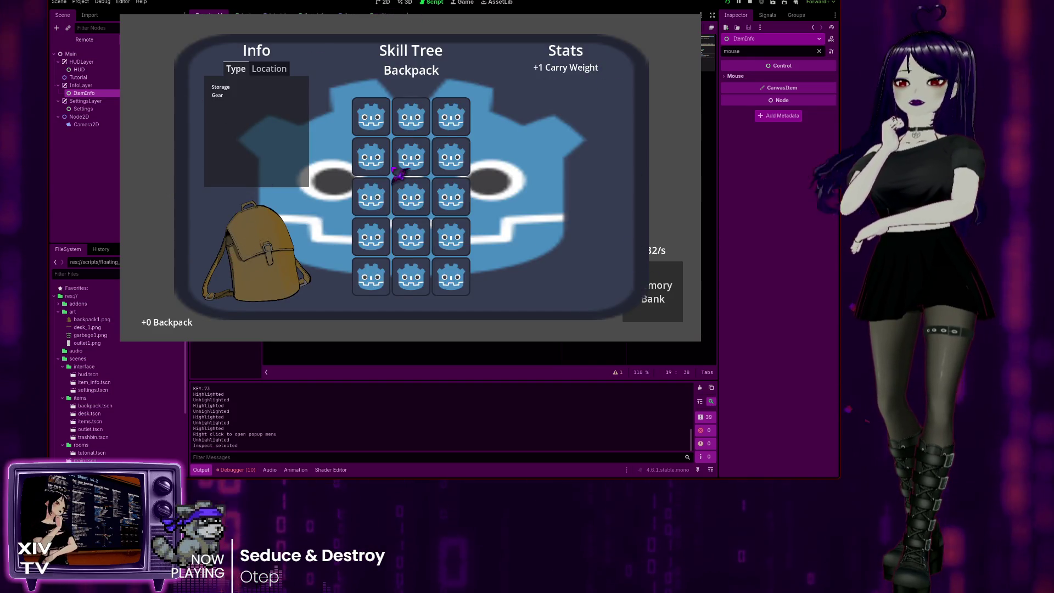
pyautogui.press('Escape')
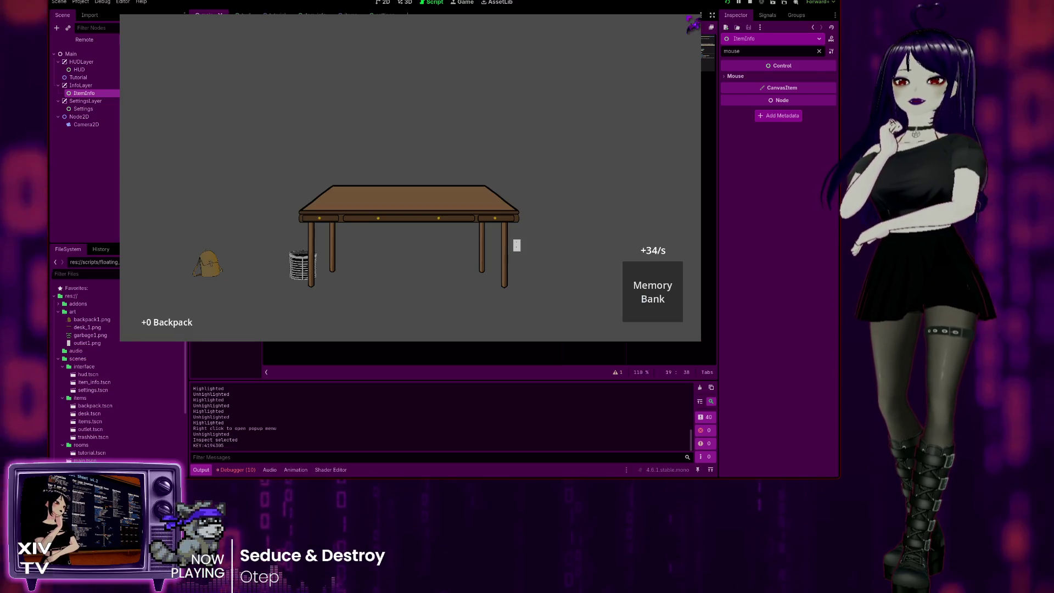
pyautogui.press('F8')
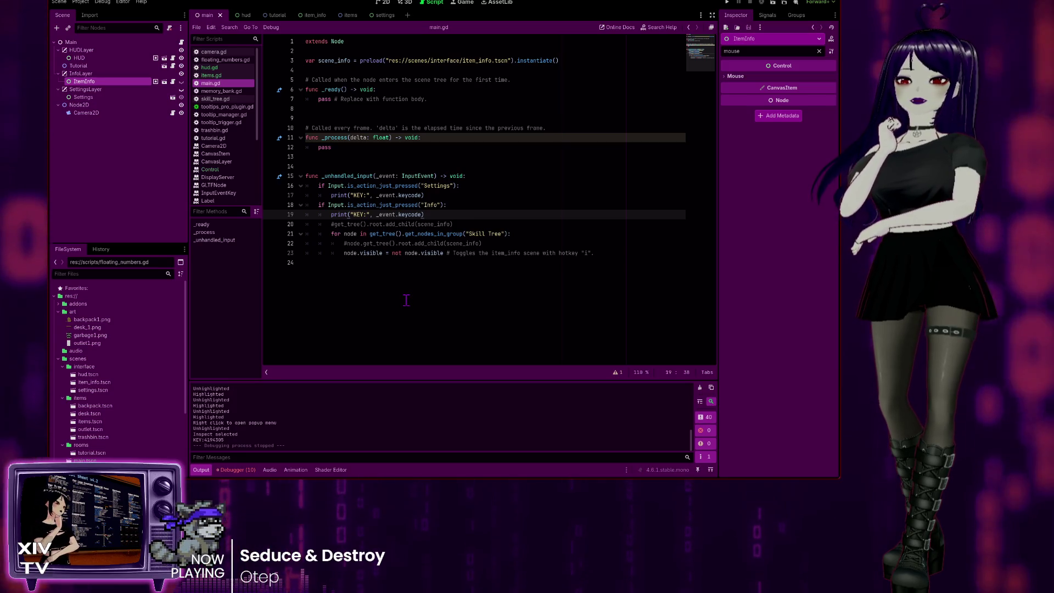
# Step: Insert an 'ESC key' comment line at the top of main.gd's input handler, above the Settings check
pyautogui.click(378, 293)
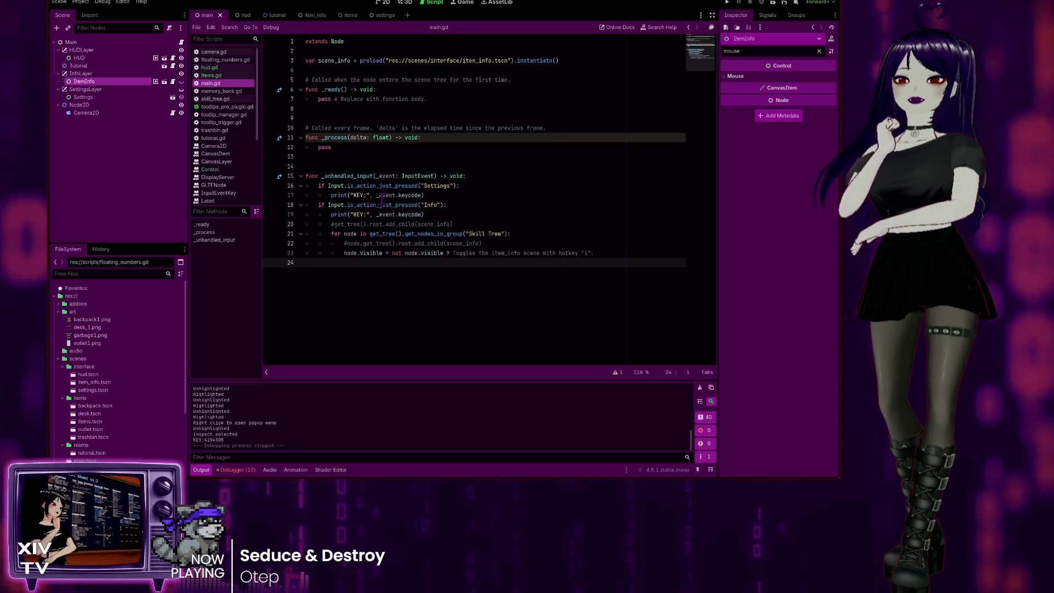
pyautogui.doubleClick(441, 186)
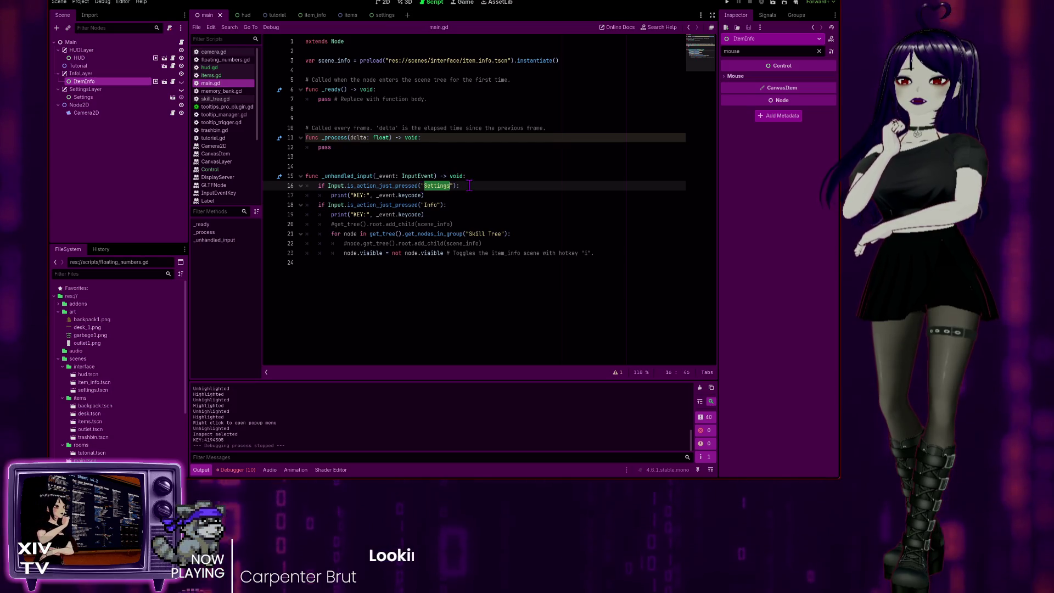
pyautogui.press('End')
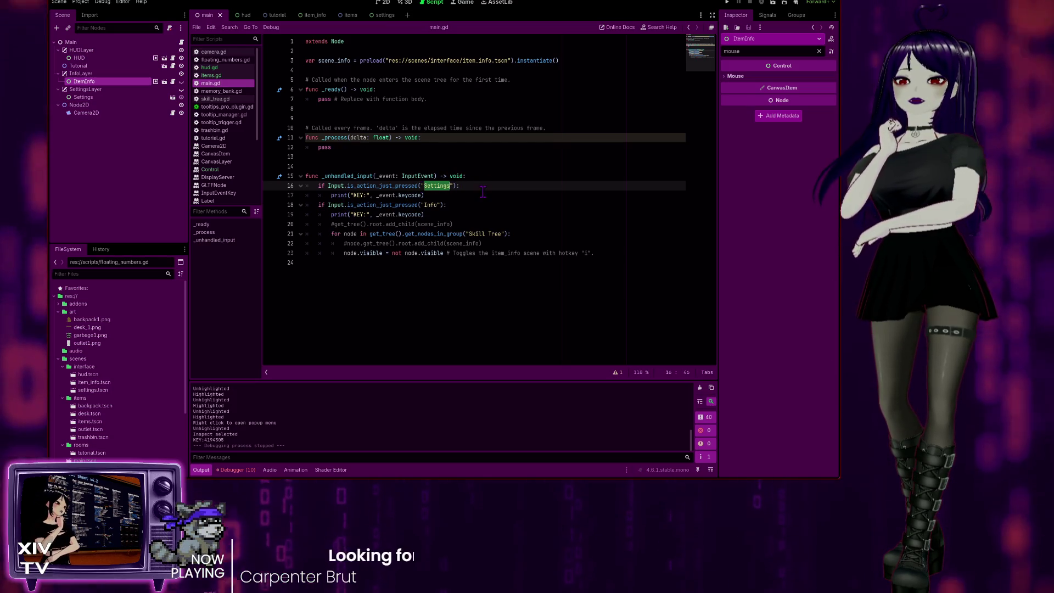
pyautogui.click(493, 176)
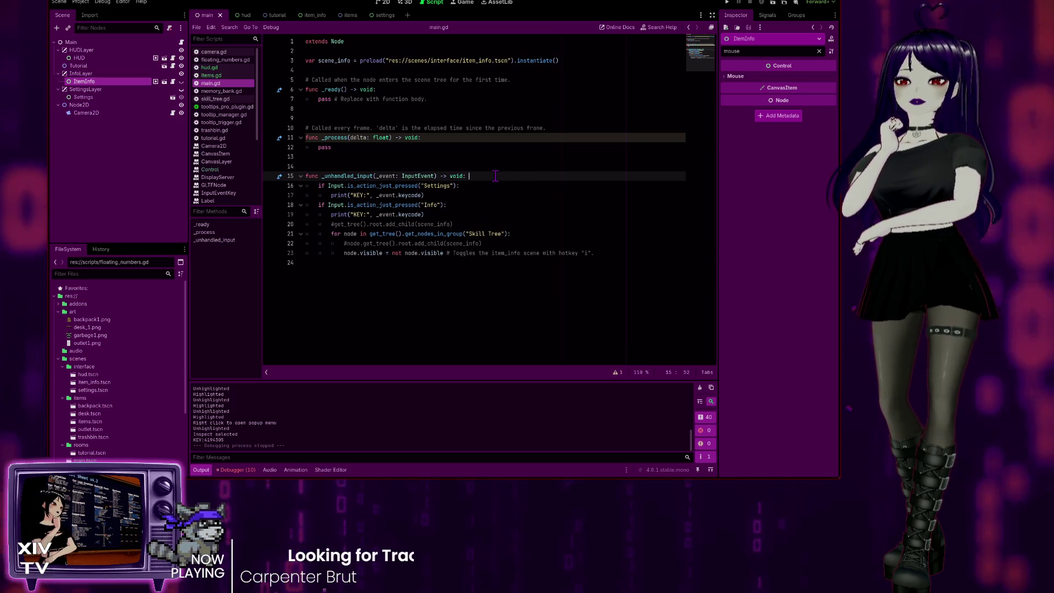
pyautogui.press('Return')
pyautogui.write('#')
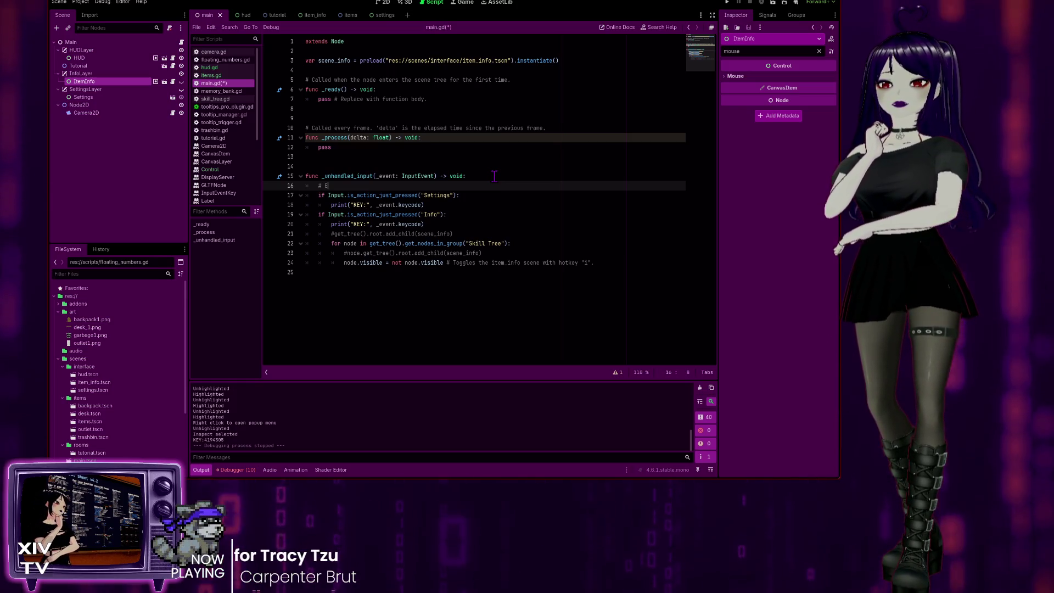
pyautogui.write('ESC')
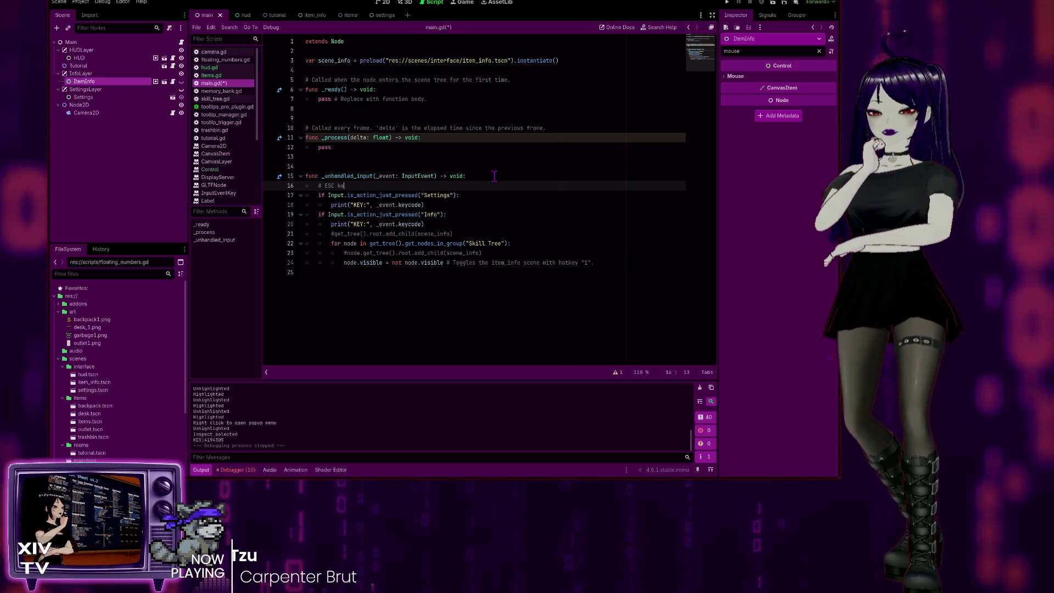
pyautogui.write(' key')
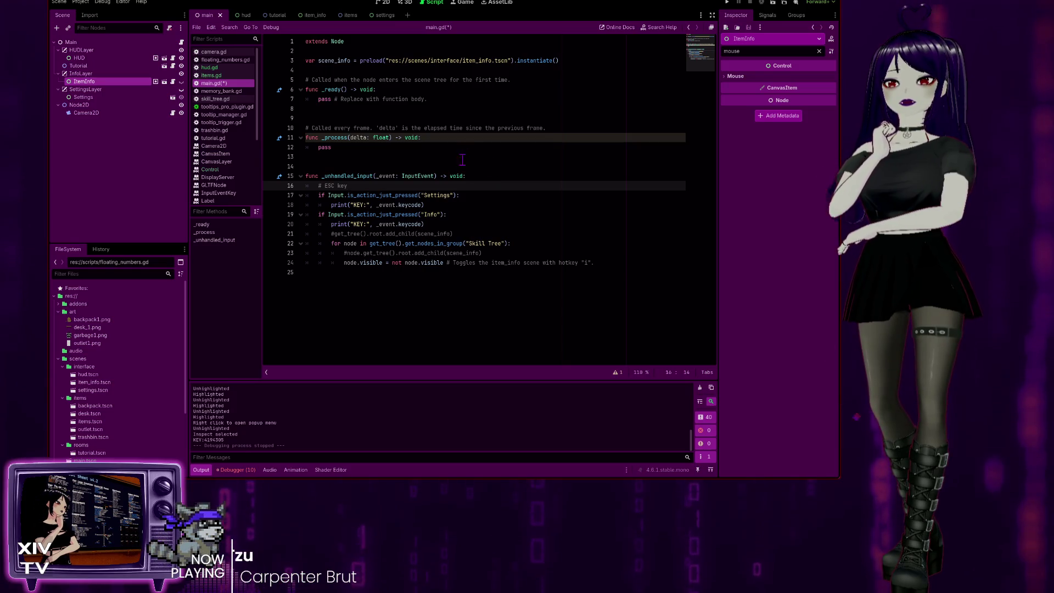
# Step: Start a '# "' comment above the Info check and put quotes around ESC in the first comment
pyautogui.click(465, 206)
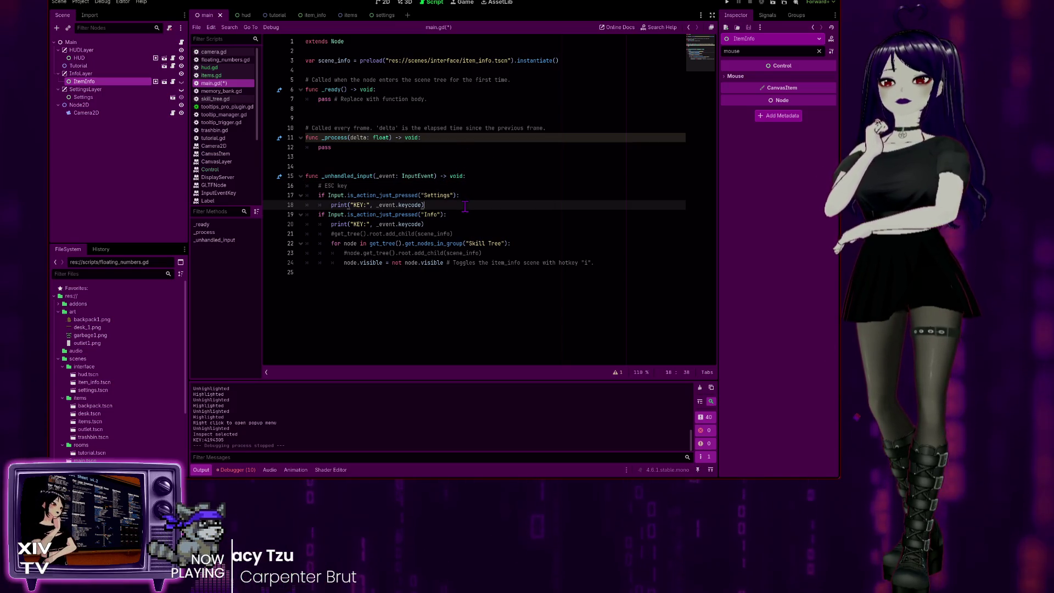
pyautogui.press('Return')
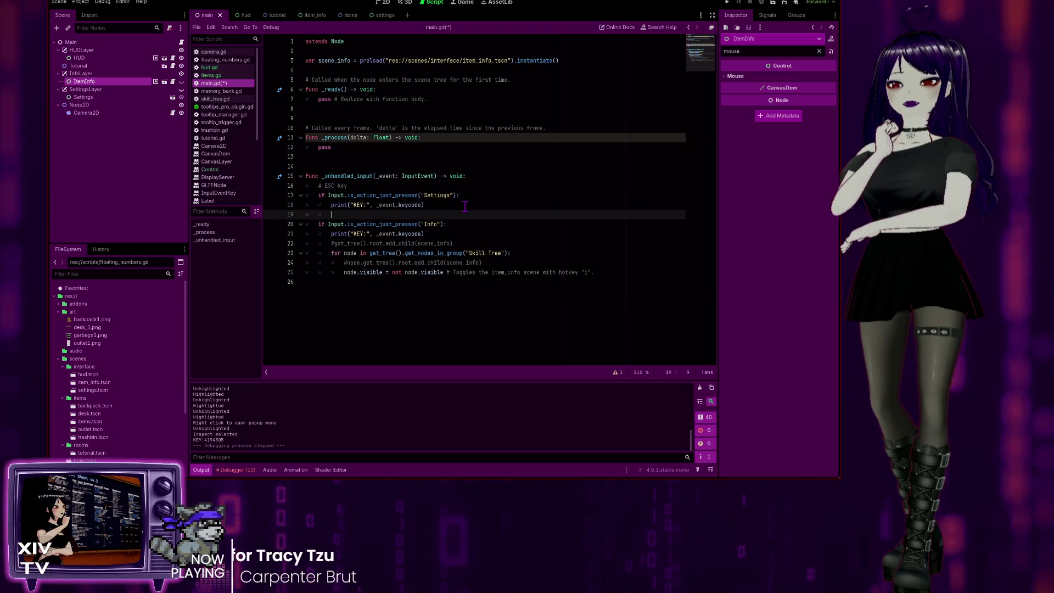
pyautogui.write('# ')
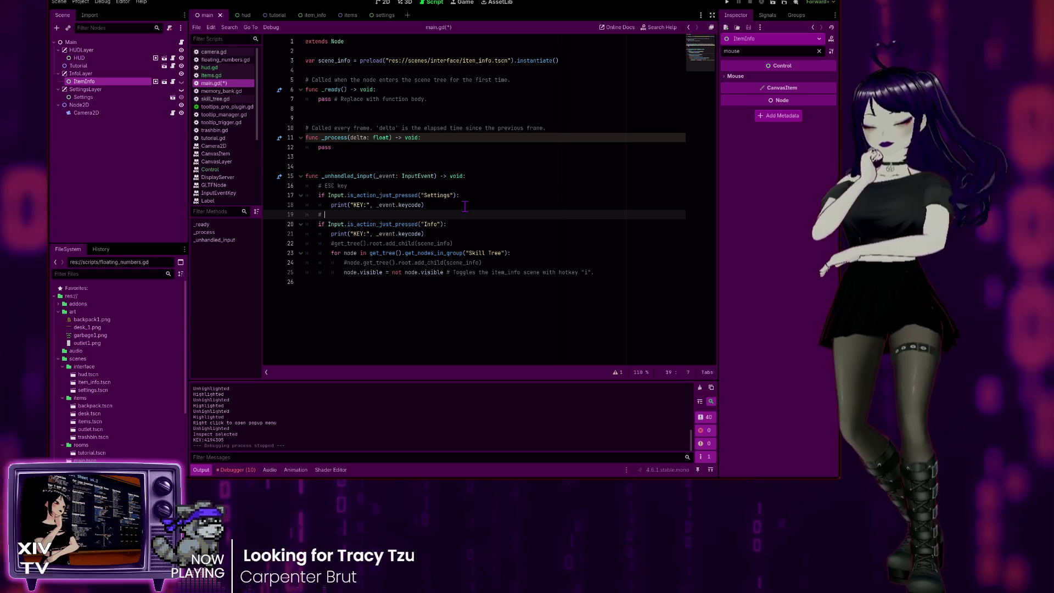
pyautogui.write('"i')
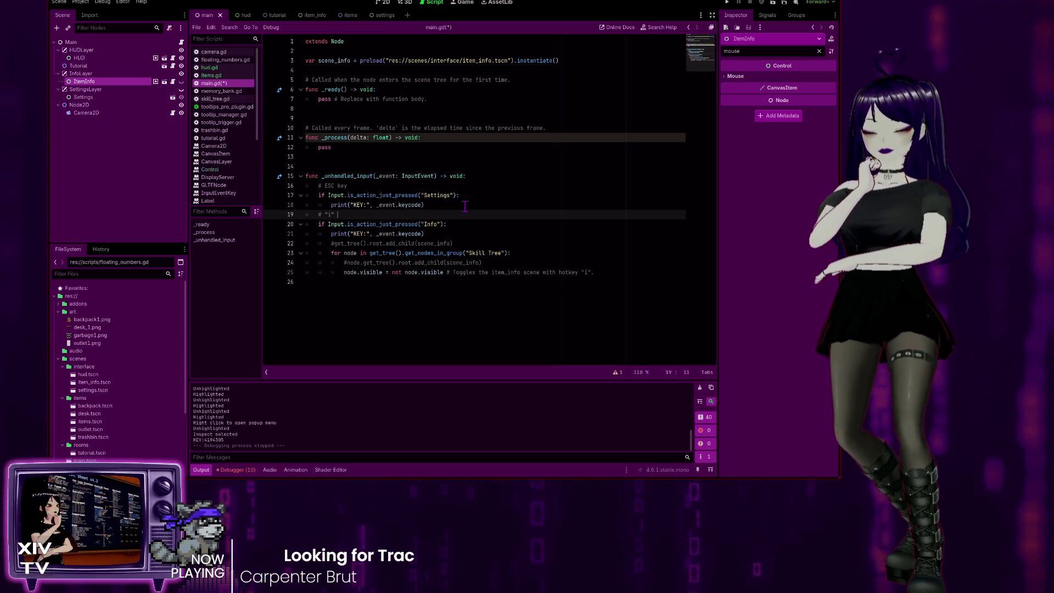
pyautogui.press('Up')
pyautogui.press('Up')
pyautogui.press('Up')
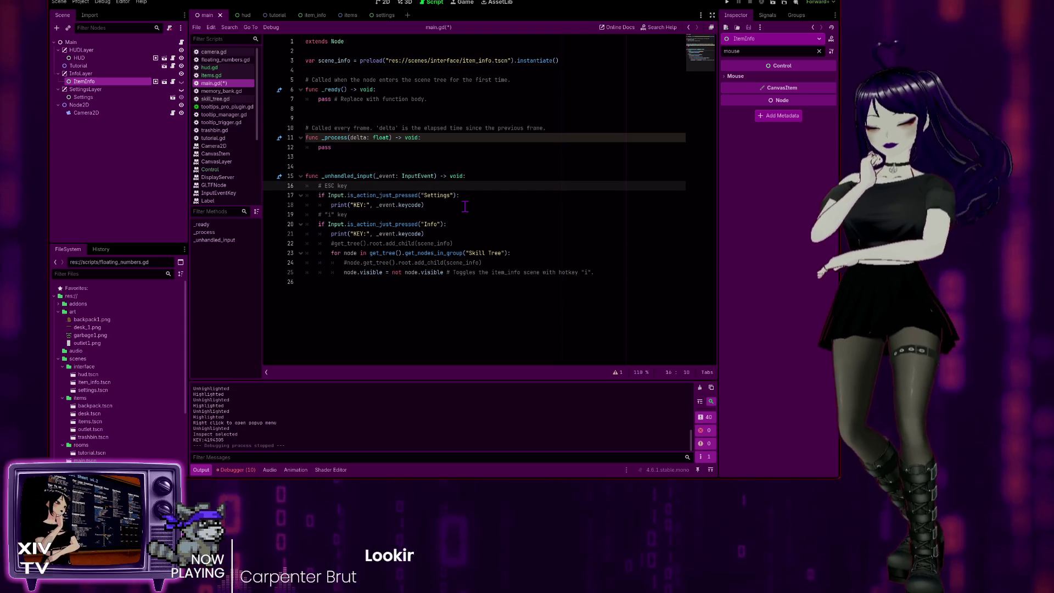
pyautogui.press('Left')
pyautogui.press('Left')
pyautogui.write('"')
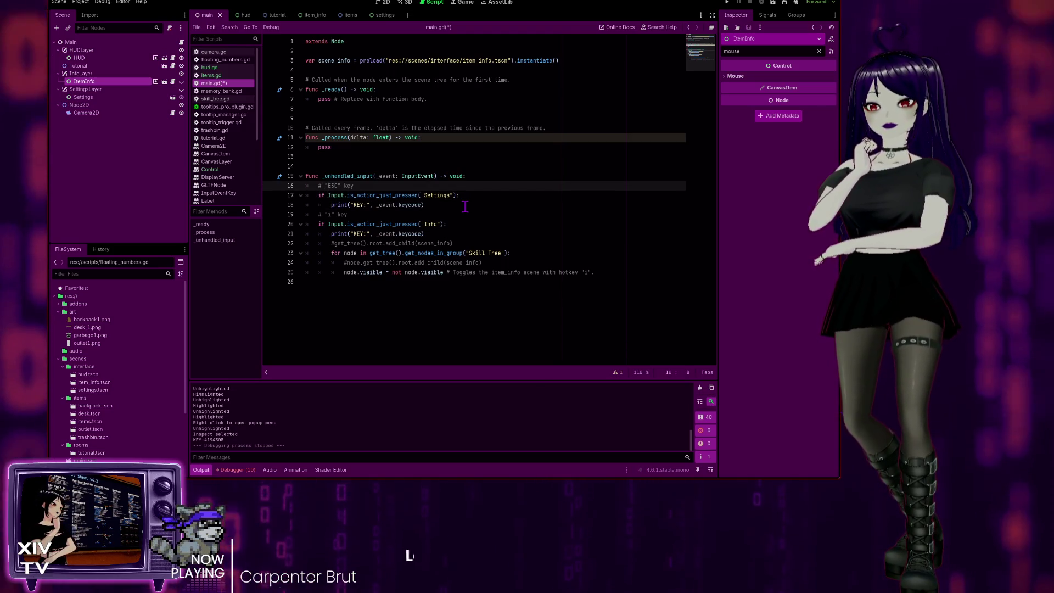
pyautogui.press('Down')
pyautogui.press('Down')
pyautogui.press('Down')
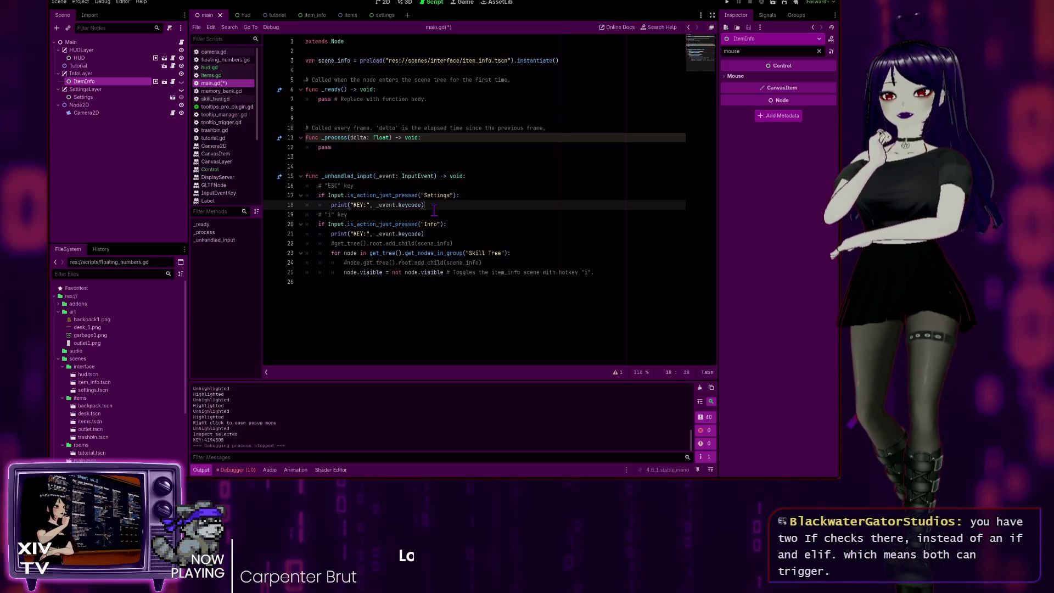
pyautogui.press('End')
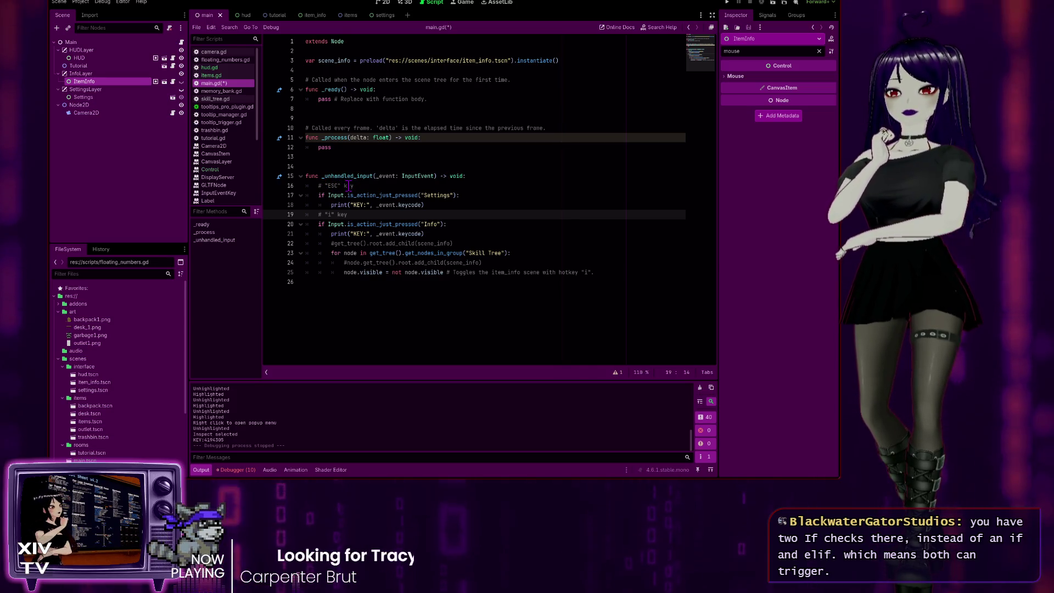
pyautogui.press('Up')
pyautogui.press('Up')
pyautogui.press('Up')
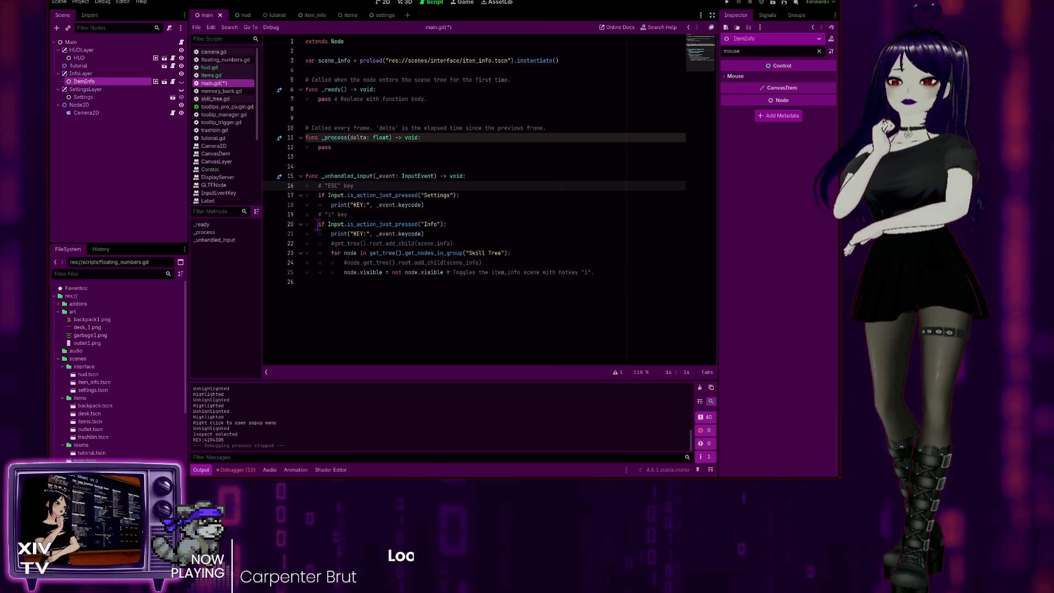
# Step: Change the Info check's if to elif, then run the game to test the keys
pyautogui.click(317, 224)
pyautogui.write('el')
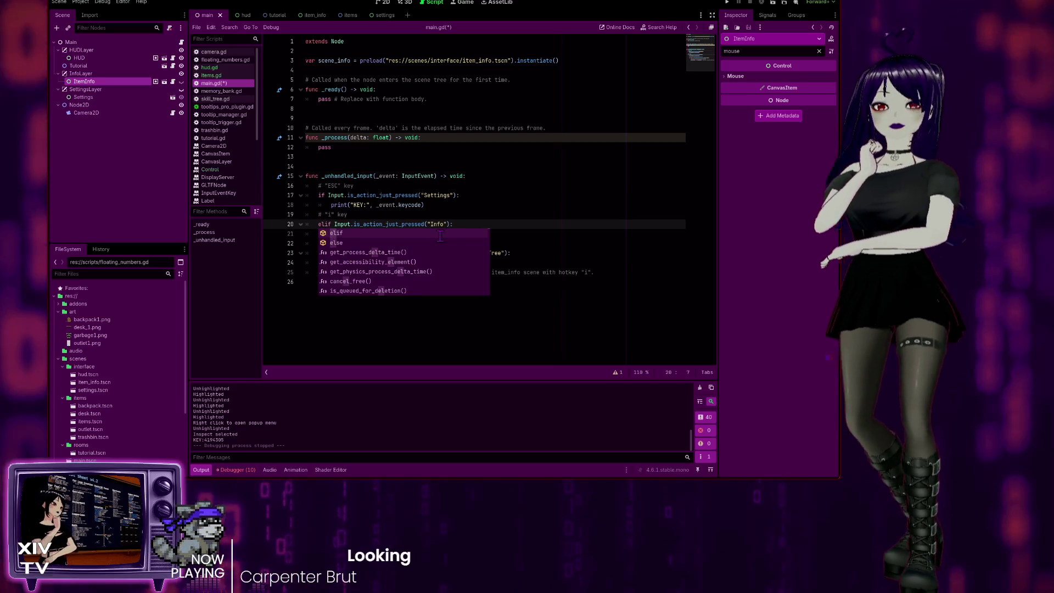
pyautogui.click(481, 200)
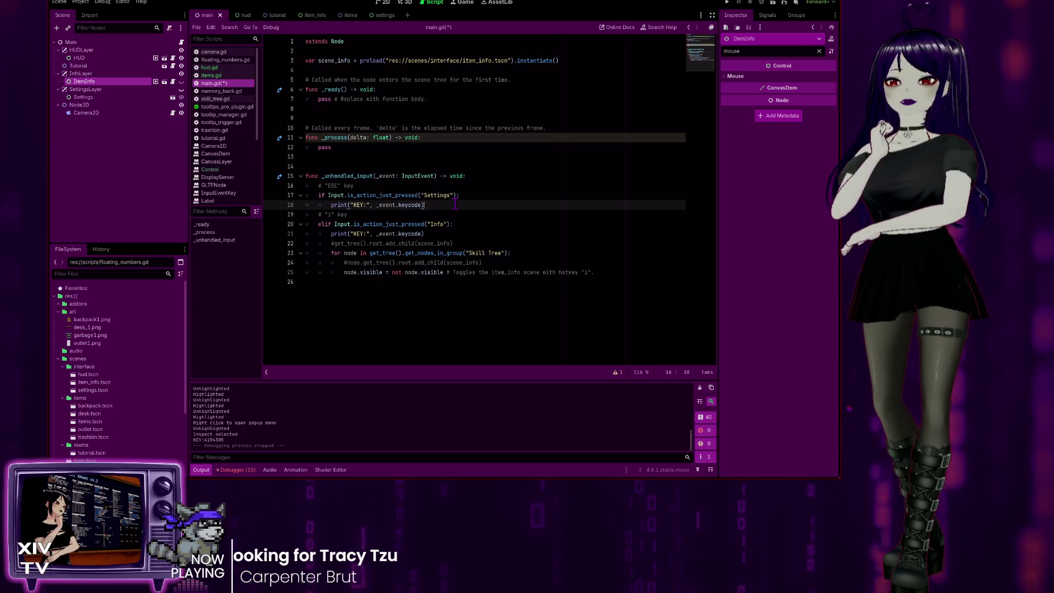
pyautogui.click(729, 3)
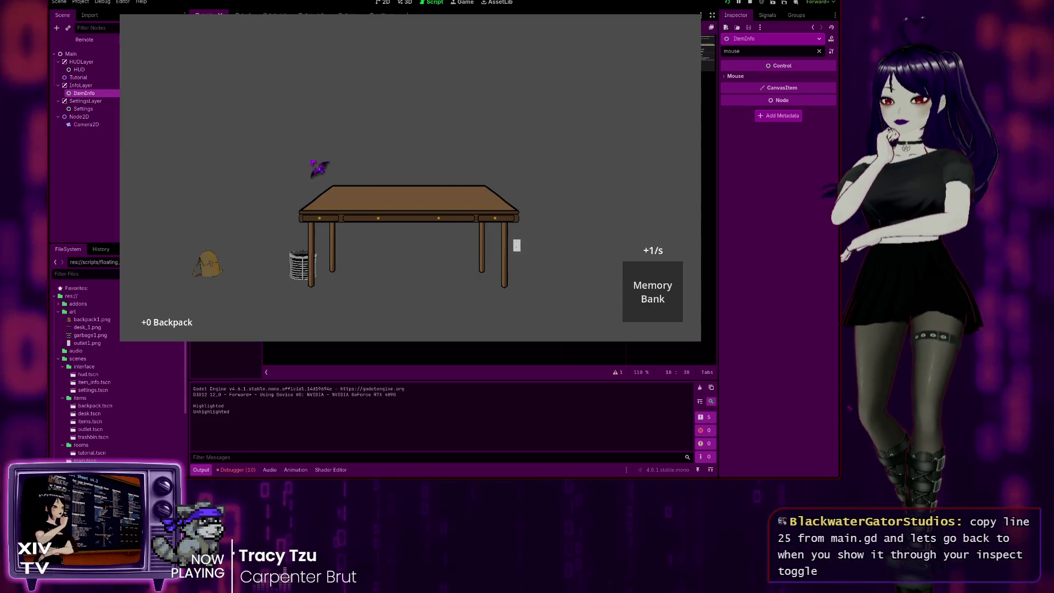
# Step: Test Escape and the i key in the running game to toggle the info panel
pyautogui.press('Escape')
pyautogui.press('Escape')
pyautogui.press('Escape')
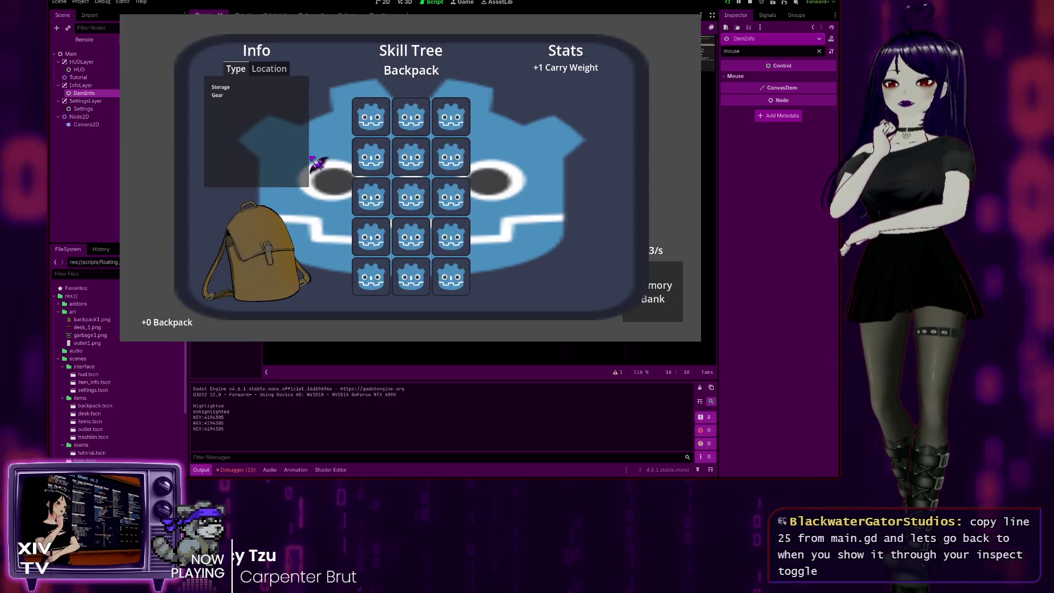
pyautogui.press('Escape')
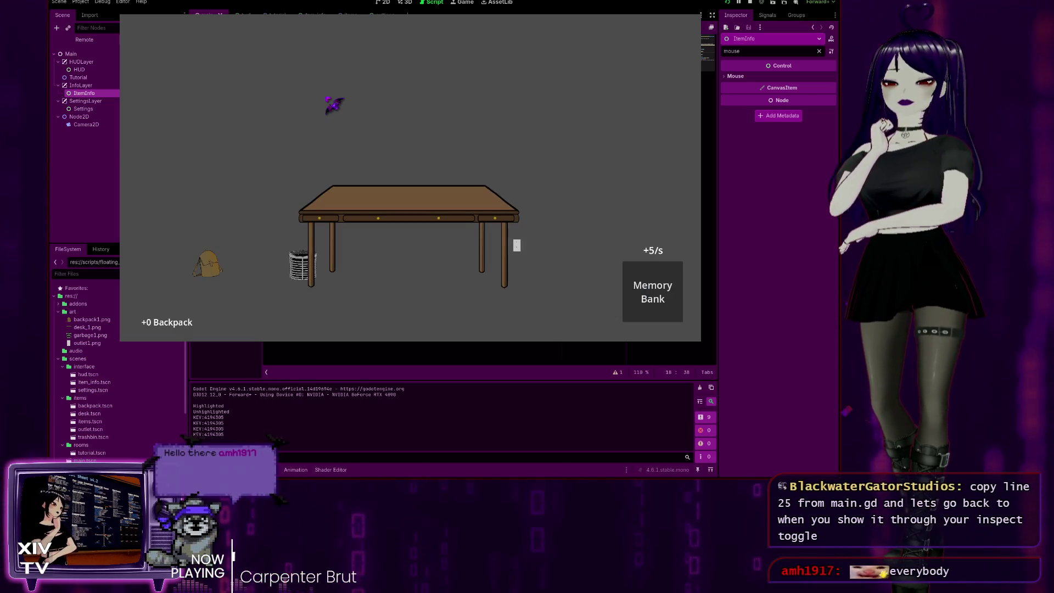
pyautogui.press('Escape')
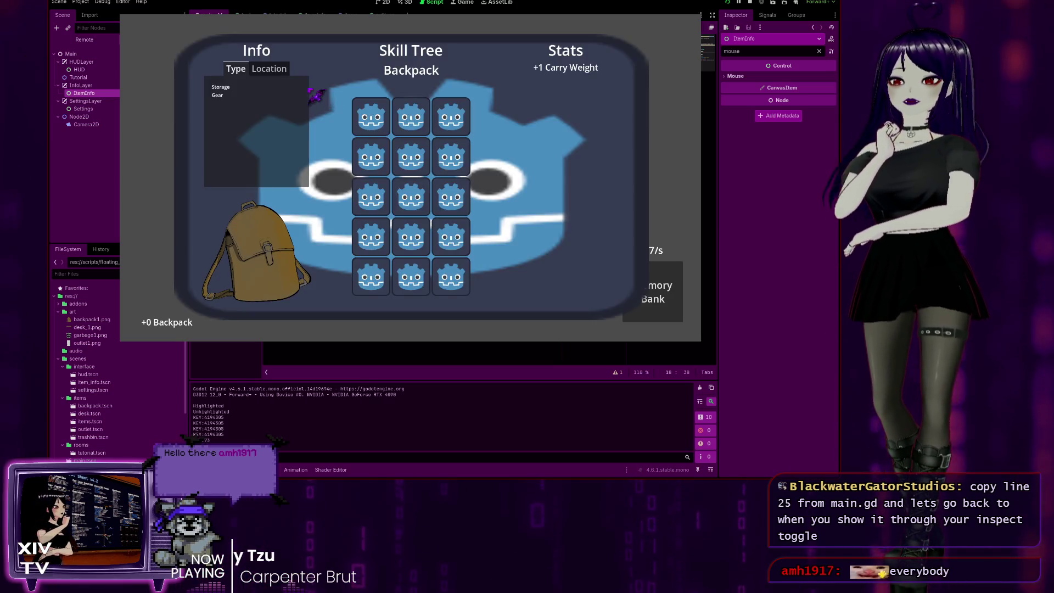
pyautogui.press('i')
pyautogui.press('i')
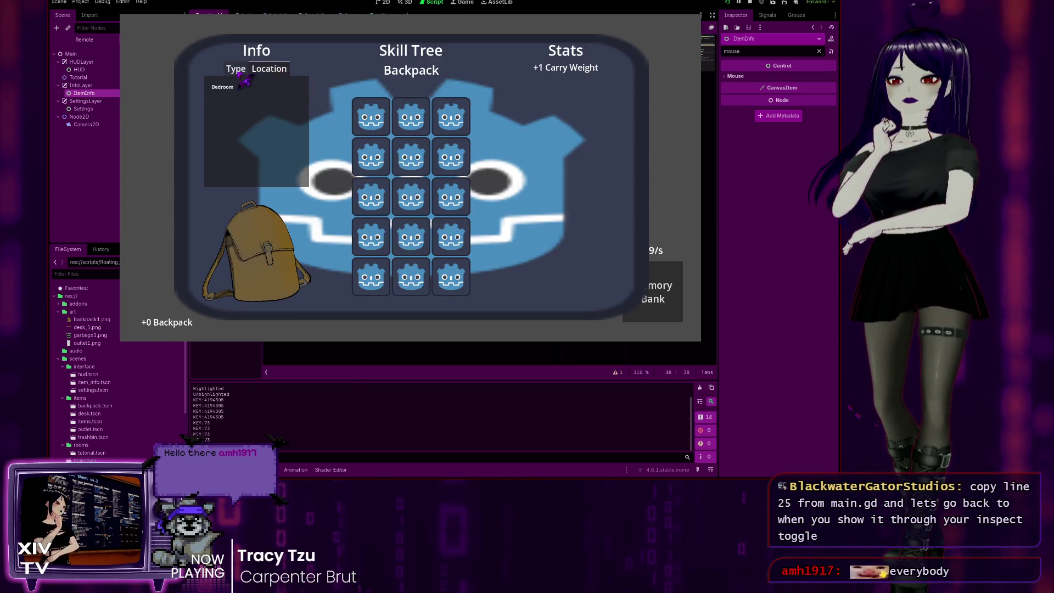
pyautogui.press('i')
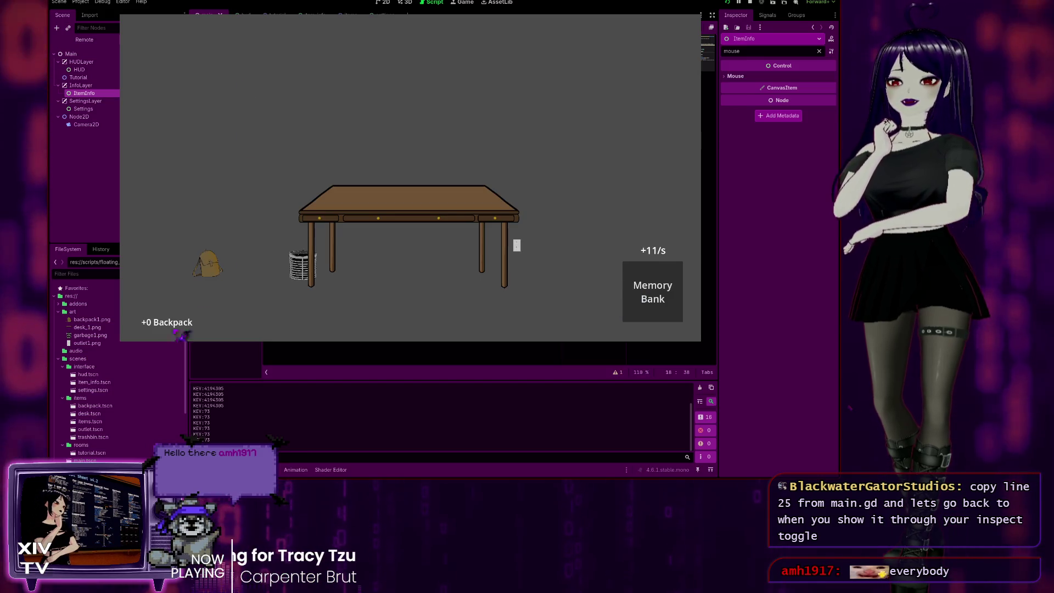
# Step: Inspect the backpack item, check that Escape and i close the panels, then stop the game
pyautogui.rightClick(220, 268)
pyautogui.click(237, 276)
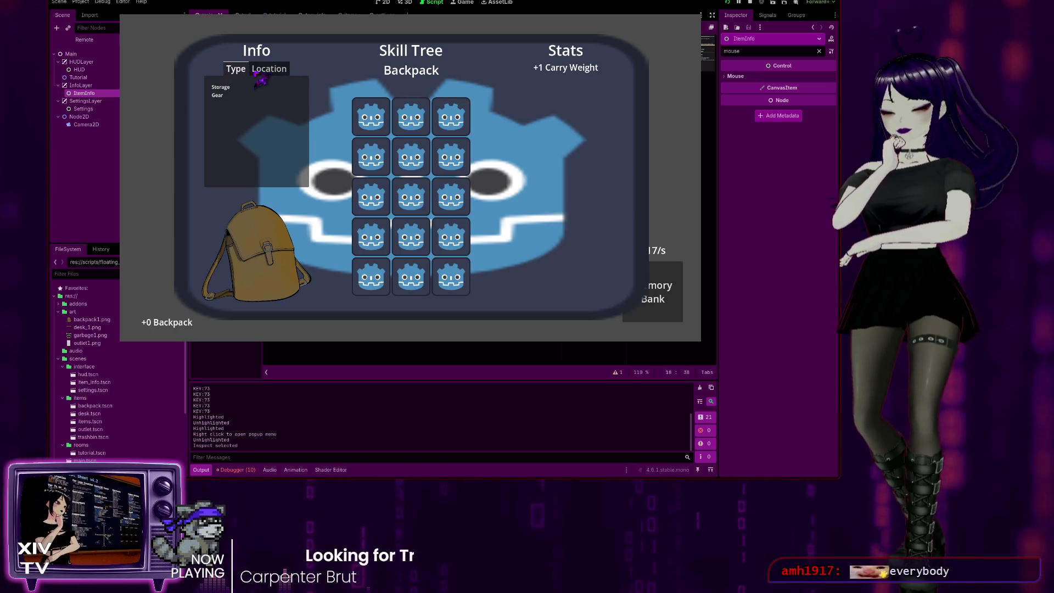
pyautogui.press('Escape')
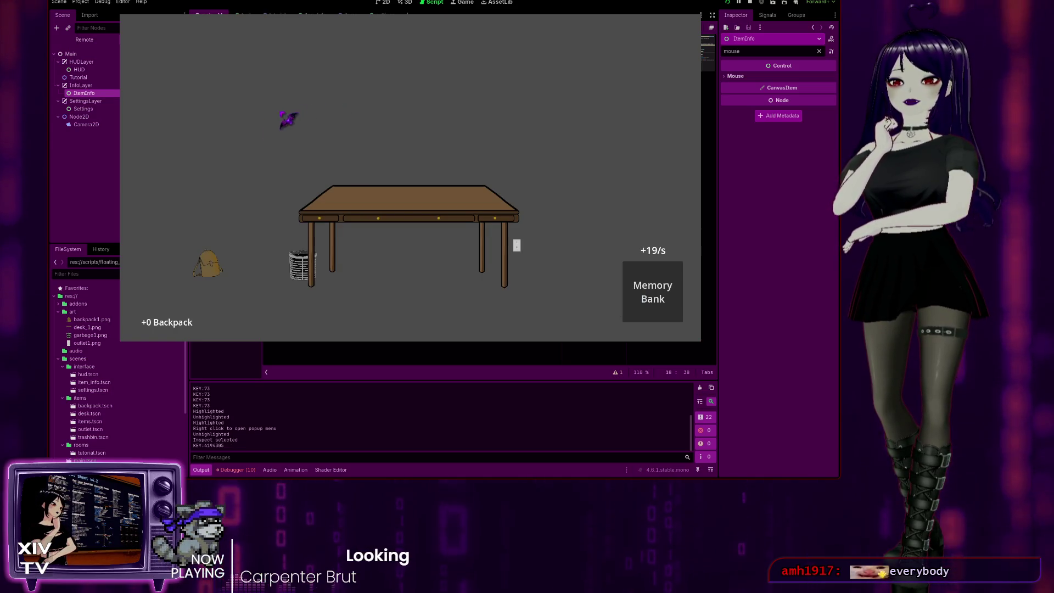
pyautogui.press('Escape')
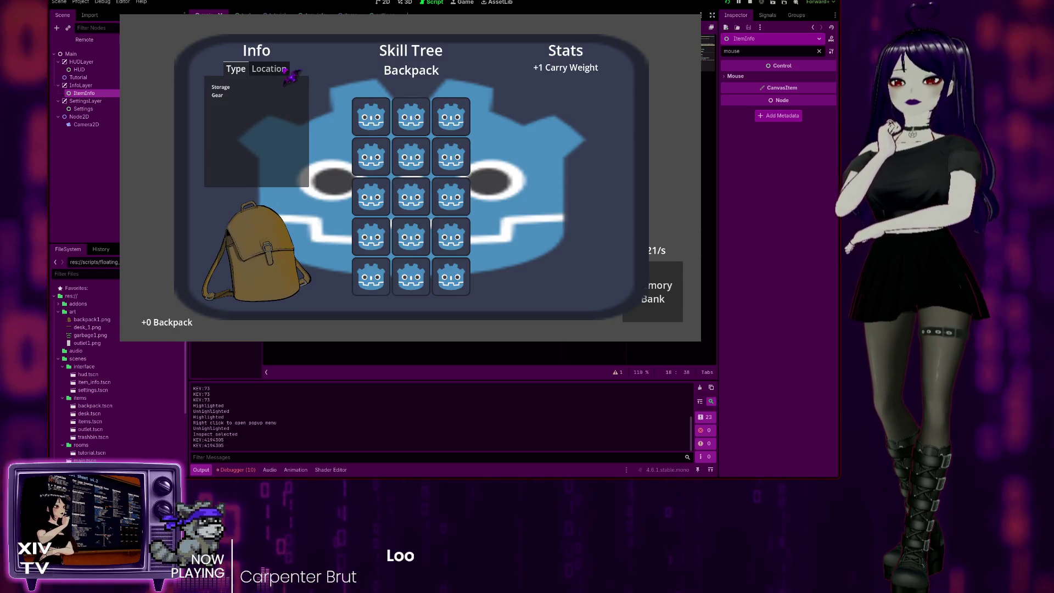
pyautogui.press('Escape')
pyautogui.press('Escape')
pyautogui.press('Escape')
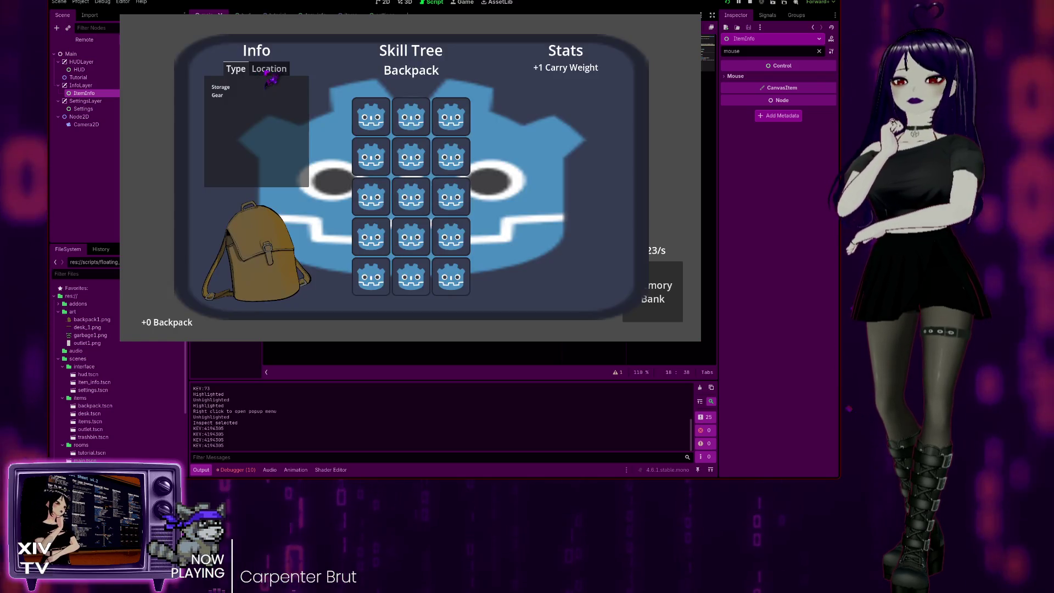
pyautogui.press('Escape')
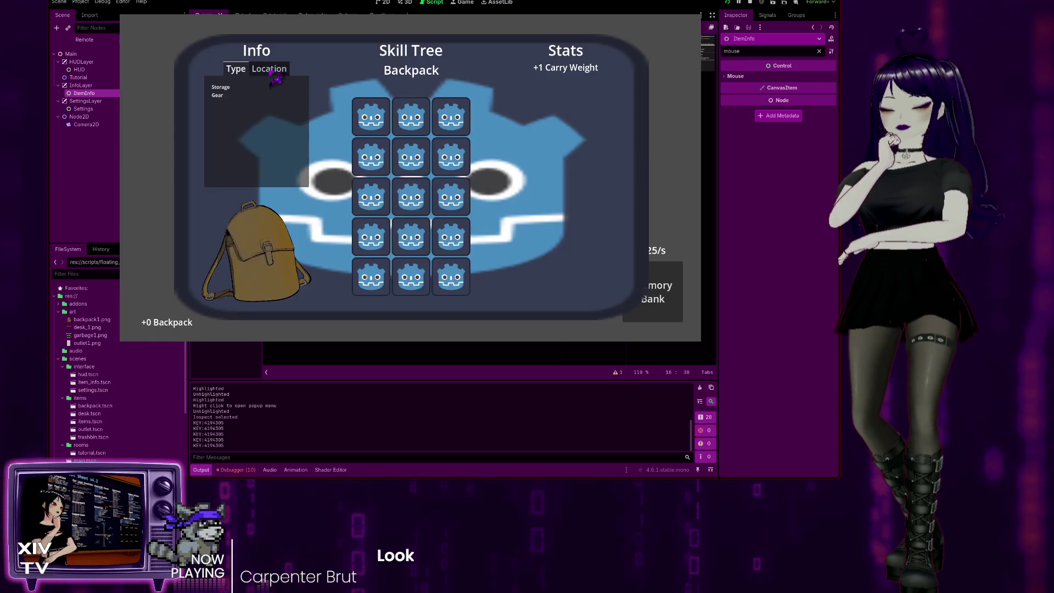
pyautogui.press('i')
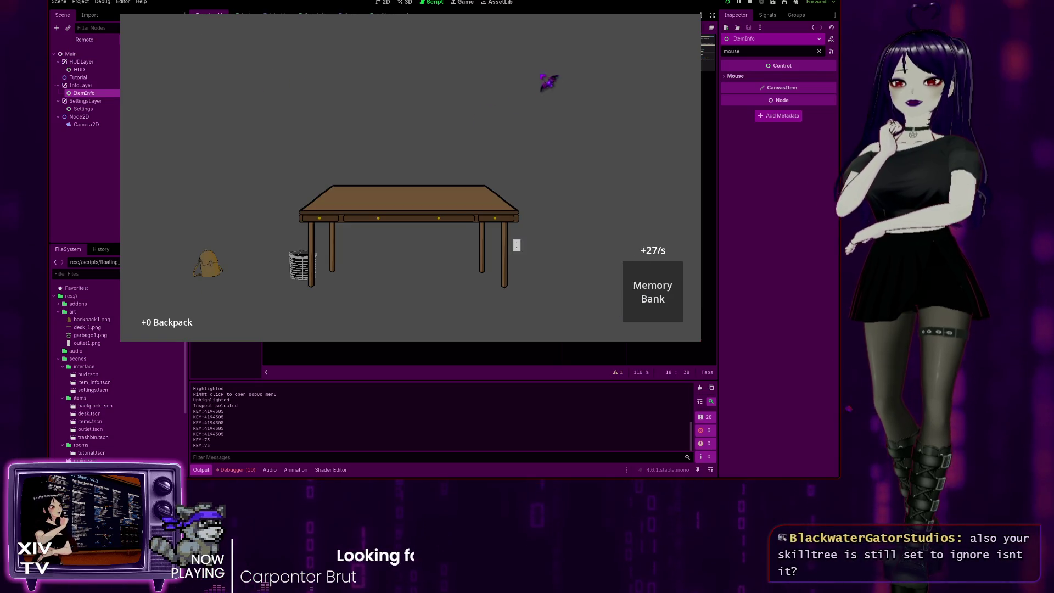
pyautogui.press('F8')
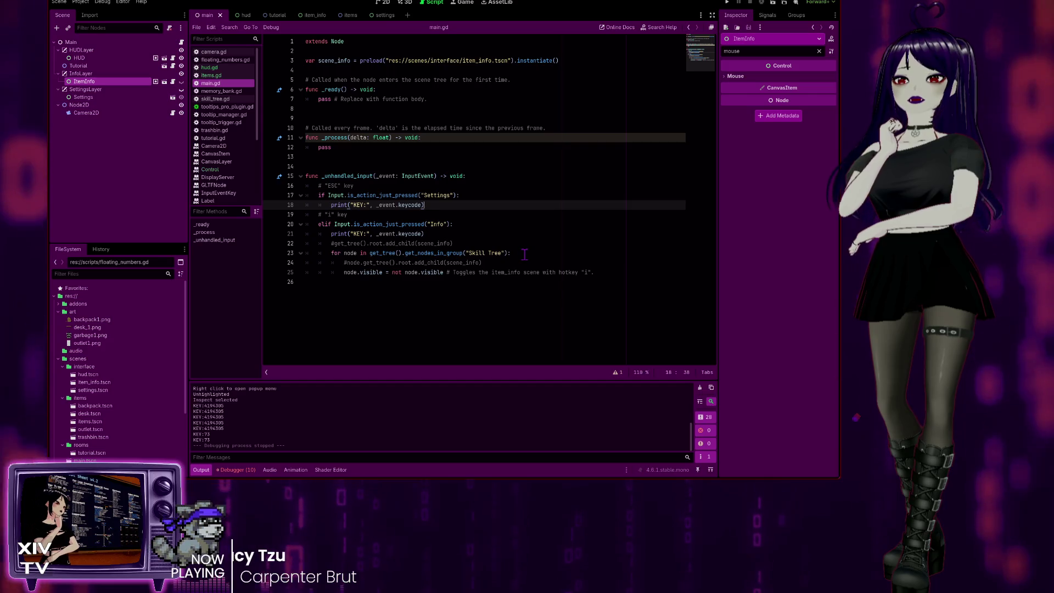
pyautogui.click(463, 253)
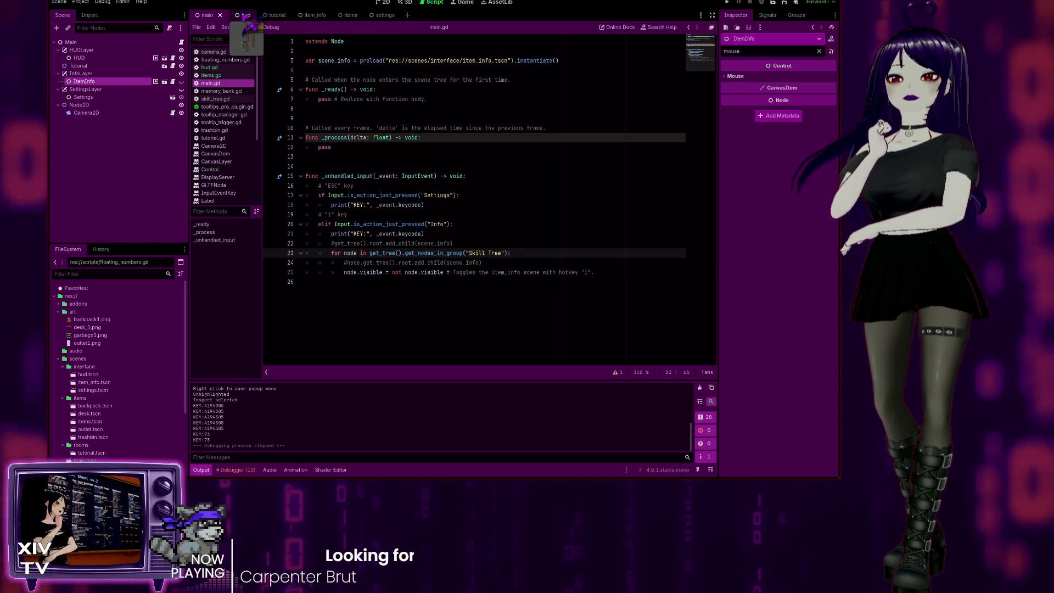
# Step: Open hud.gd, set the HUD root's mouse filter to Stop with Force Pass Scroll Events, and run
pyautogui.click(244, 17)
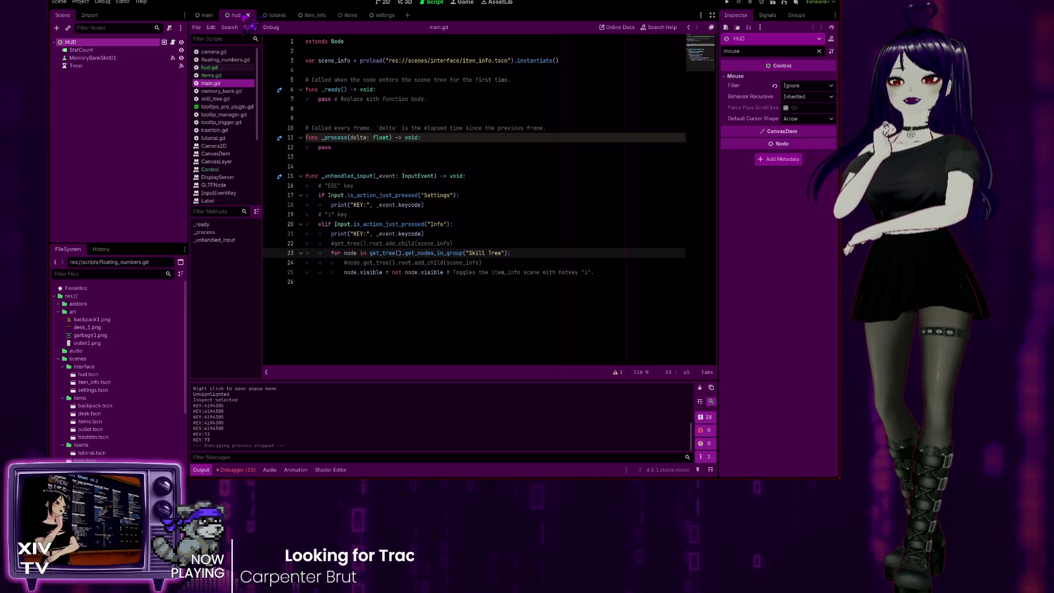
pyautogui.click(214, 68)
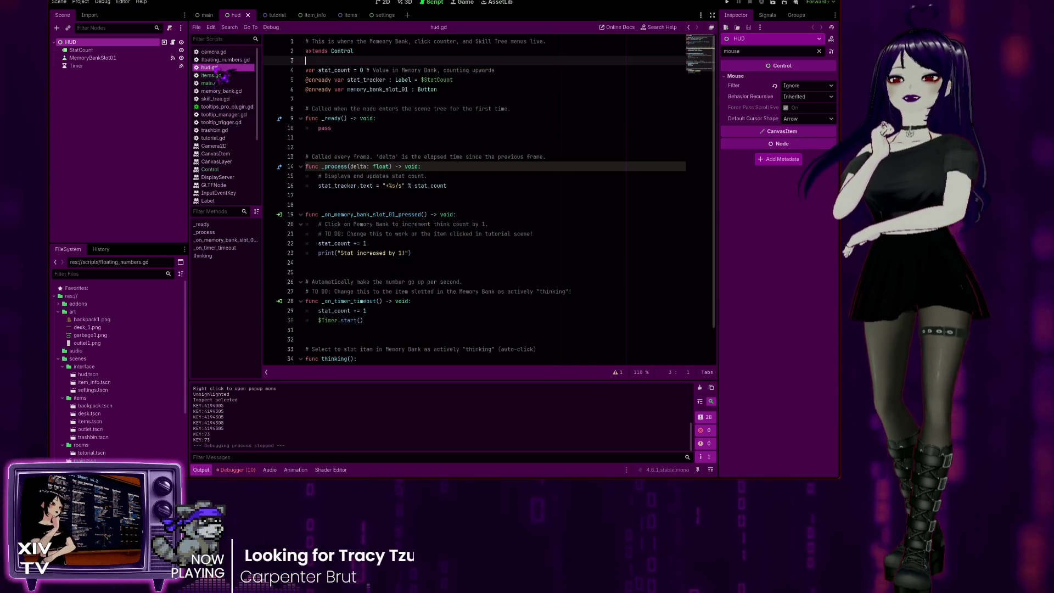
pyautogui.click(473, 43)
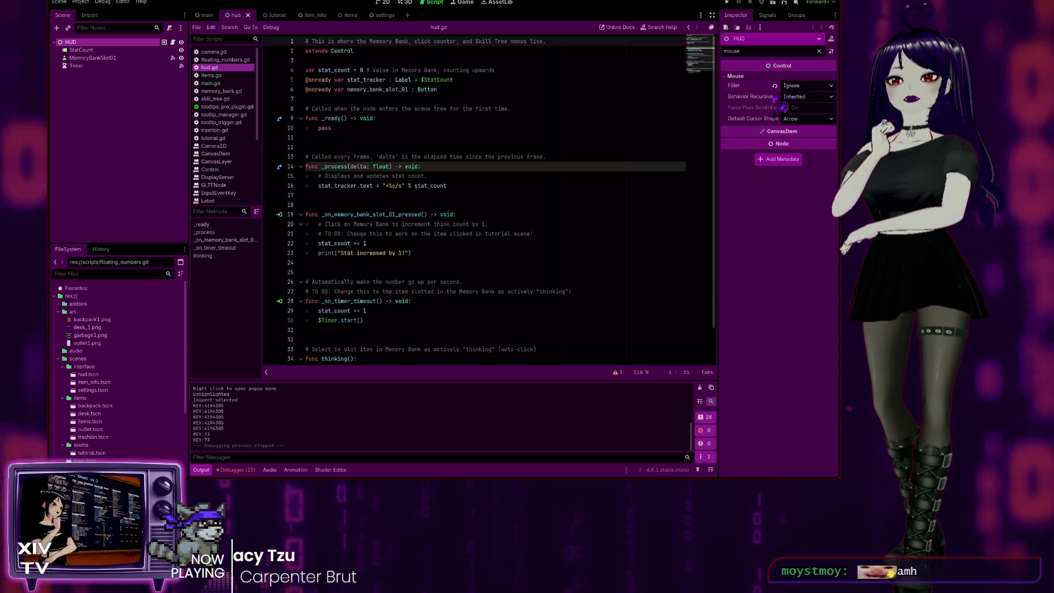
pyautogui.hotkey('ctrl', 'z')
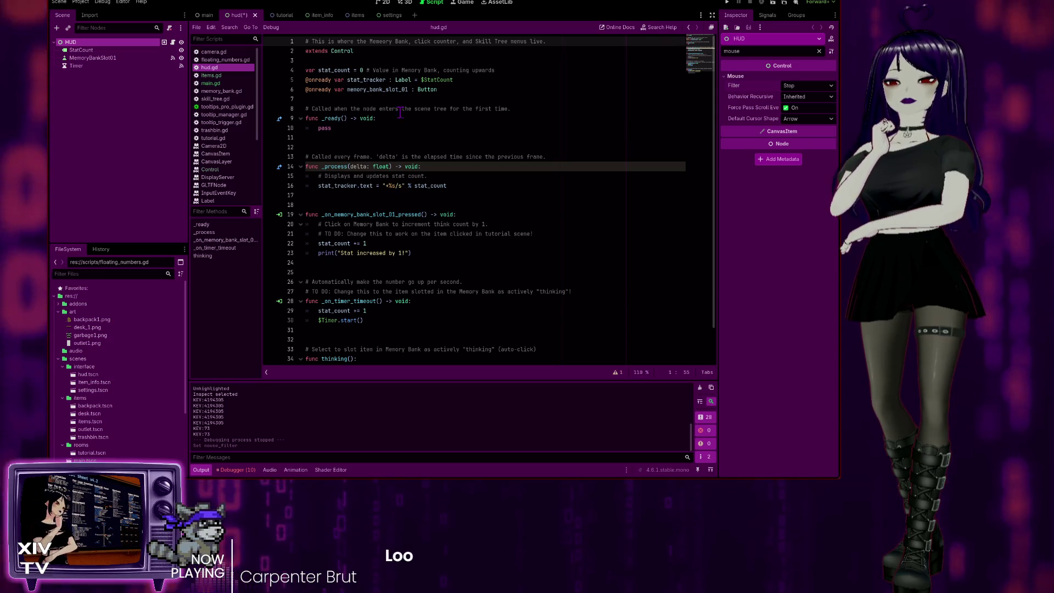
pyautogui.click(727, 3)
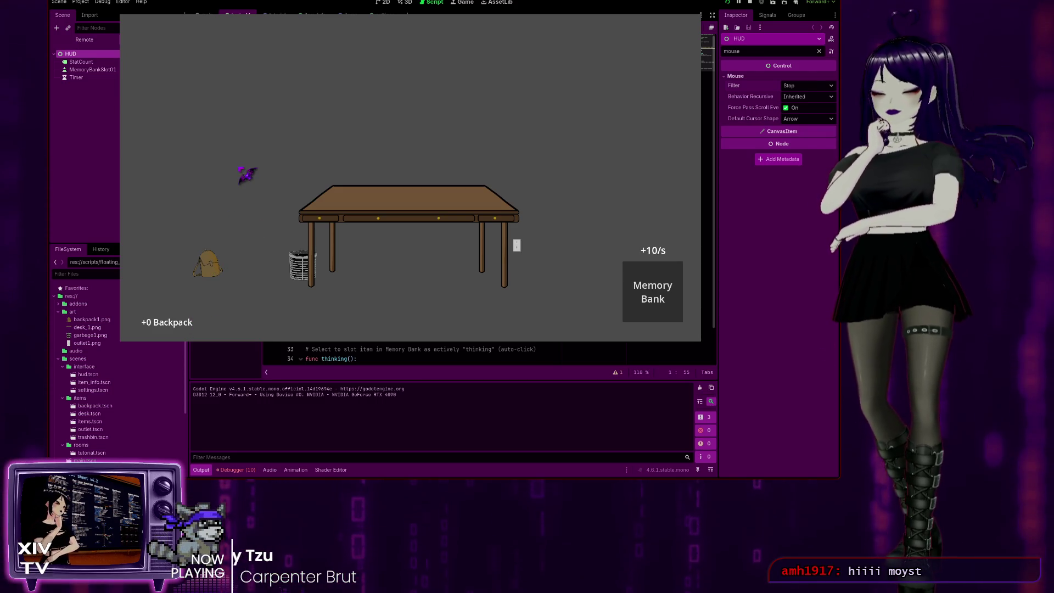
# Step: Open and close the backpack panel with Escape, then stop the game with F8
pyautogui.press('Escape')
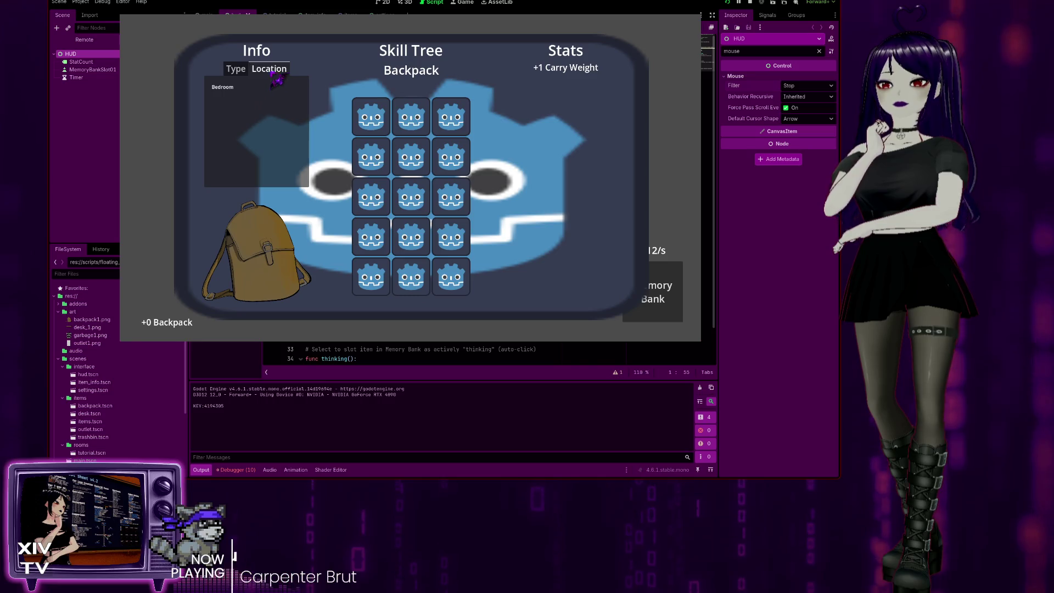
pyautogui.press('Escape')
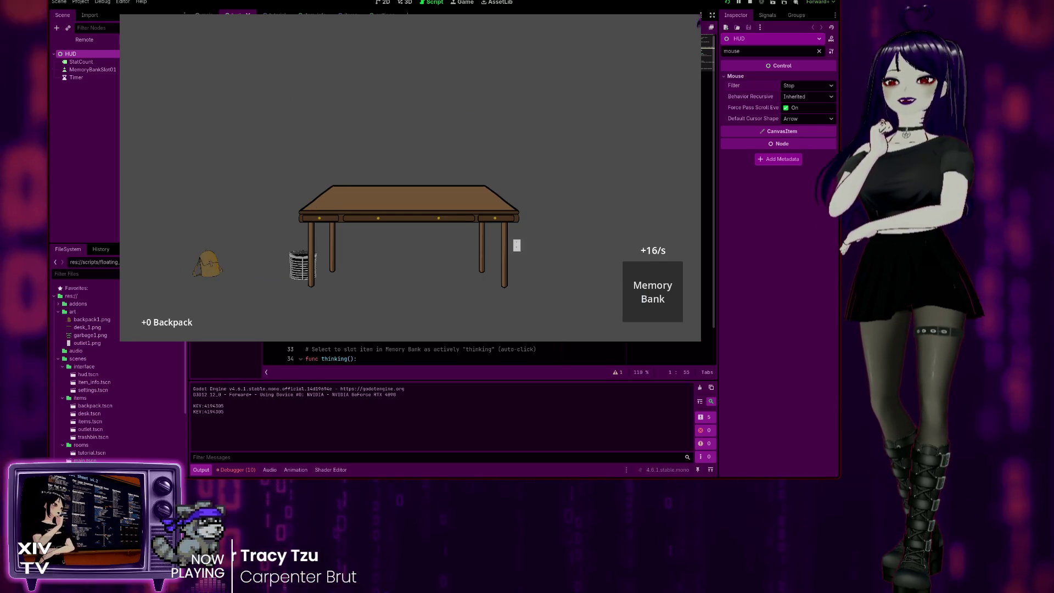
pyautogui.press('F8')
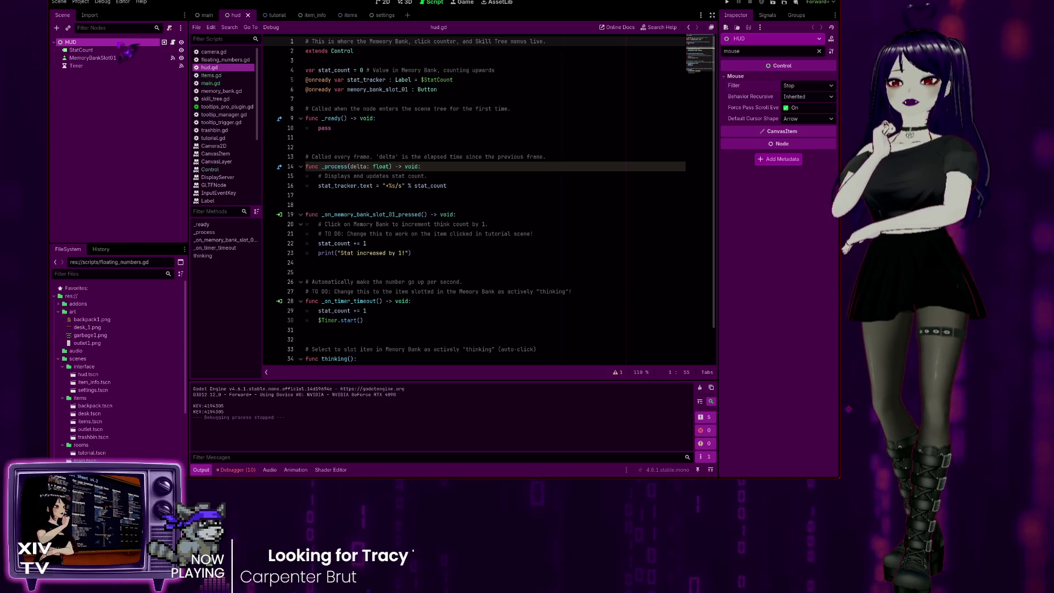
# Step: Cut 'and Skill Tree menus' from hud.gd's header comment, retyping 'and' in the wording
pyautogui.click(797, 16)
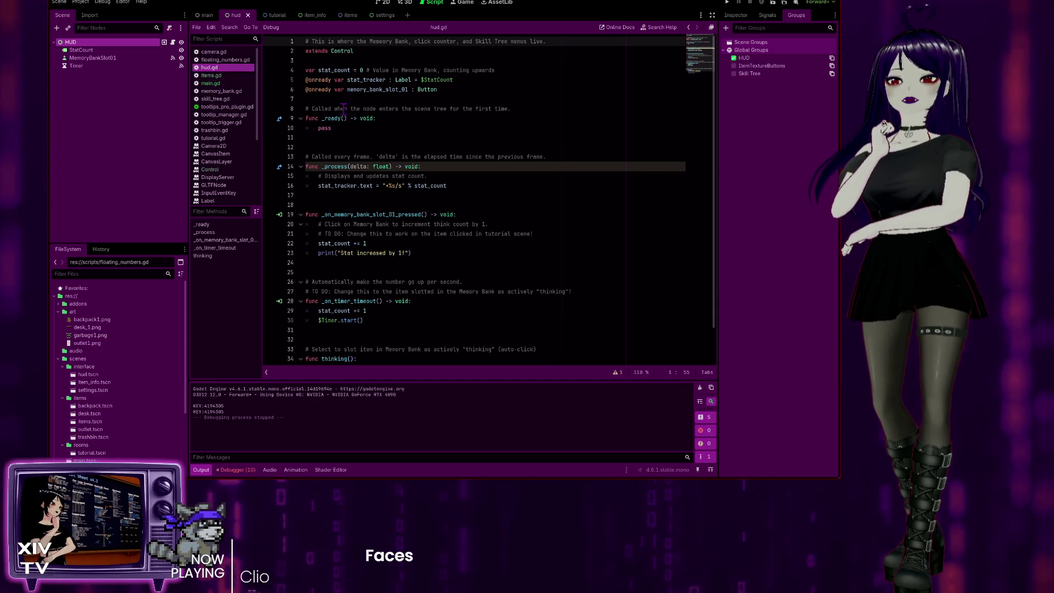
pyautogui.scroll(-2, 346, 195)
pyautogui.scroll(2, 346, 195)
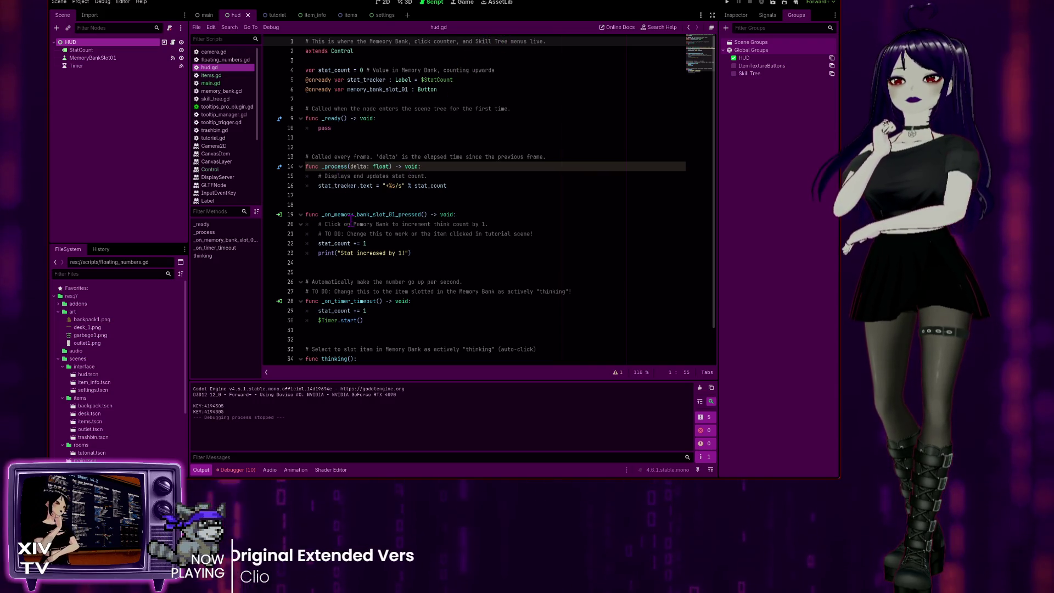
pyautogui.scroll(-1, 354, 227)
pyautogui.scroll(-1, 375, 284)
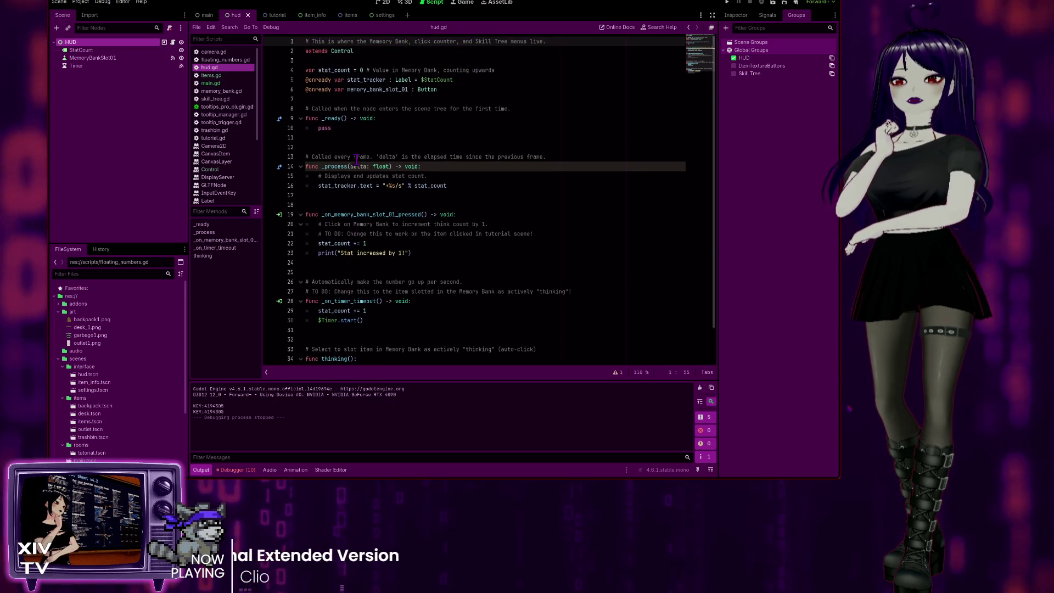
pyautogui.scroll(2, 498, 35)
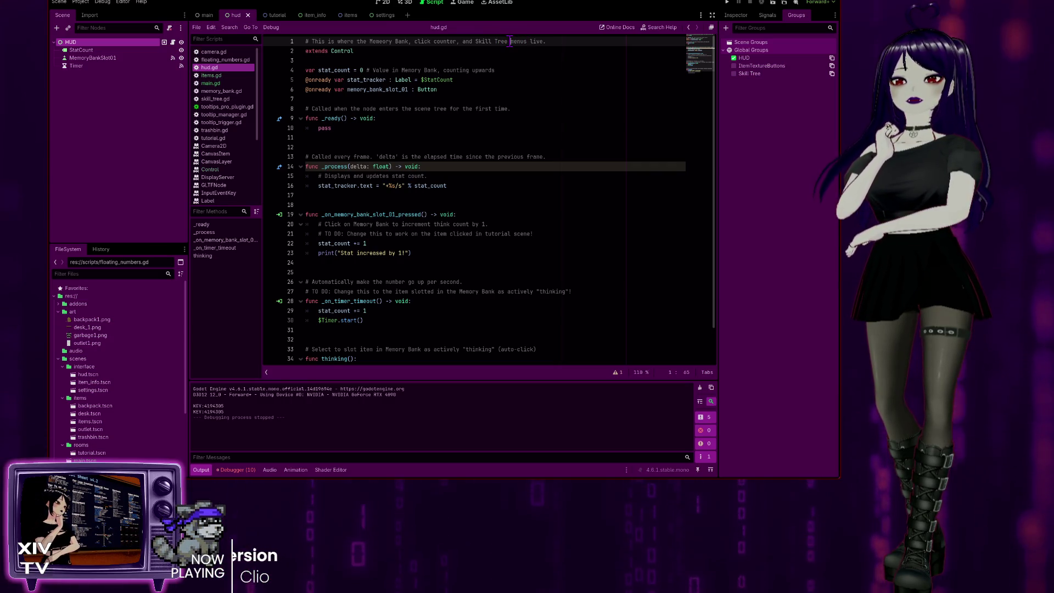
pyautogui.moveTo(464, 42); pyautogui.dragTo(462, 41)
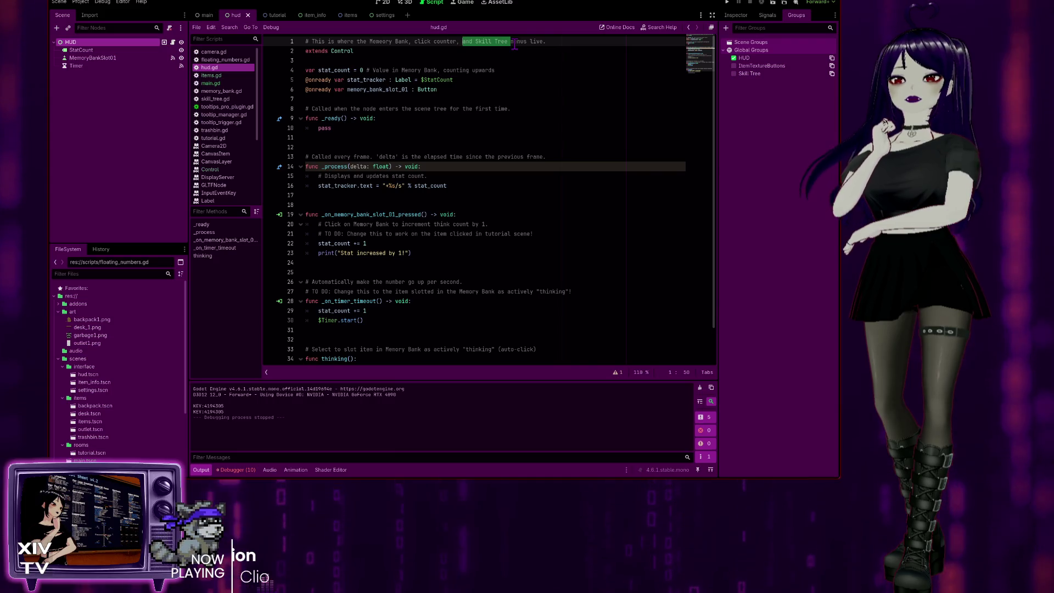
pyautogui.press('BackSpace')
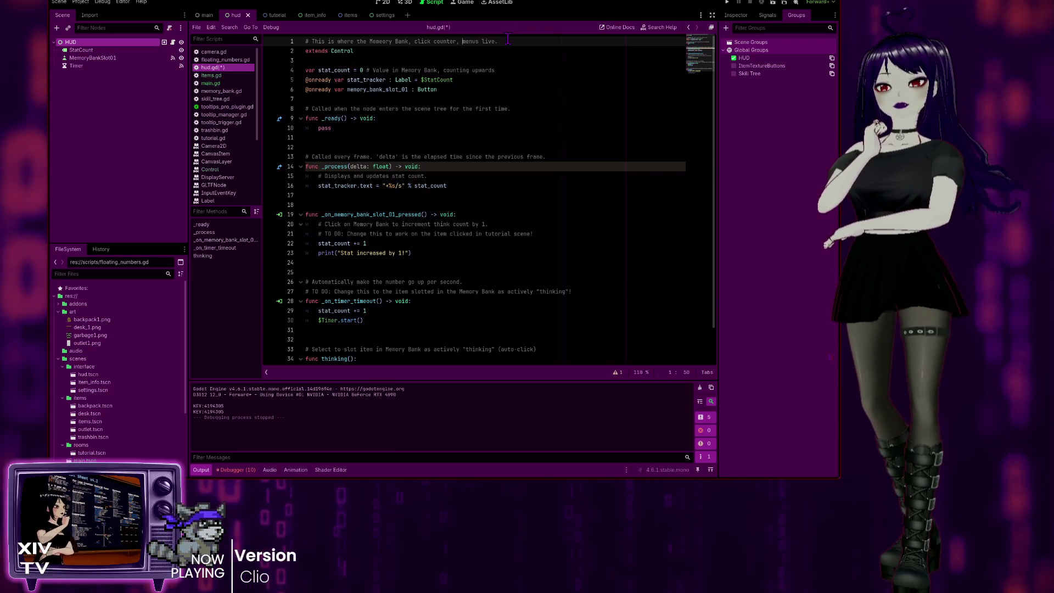
pyautogui.press('BackSpace')
pyautogui.press('BackSpace')
pyautogui.hotkey('ctrl', 'Delete')
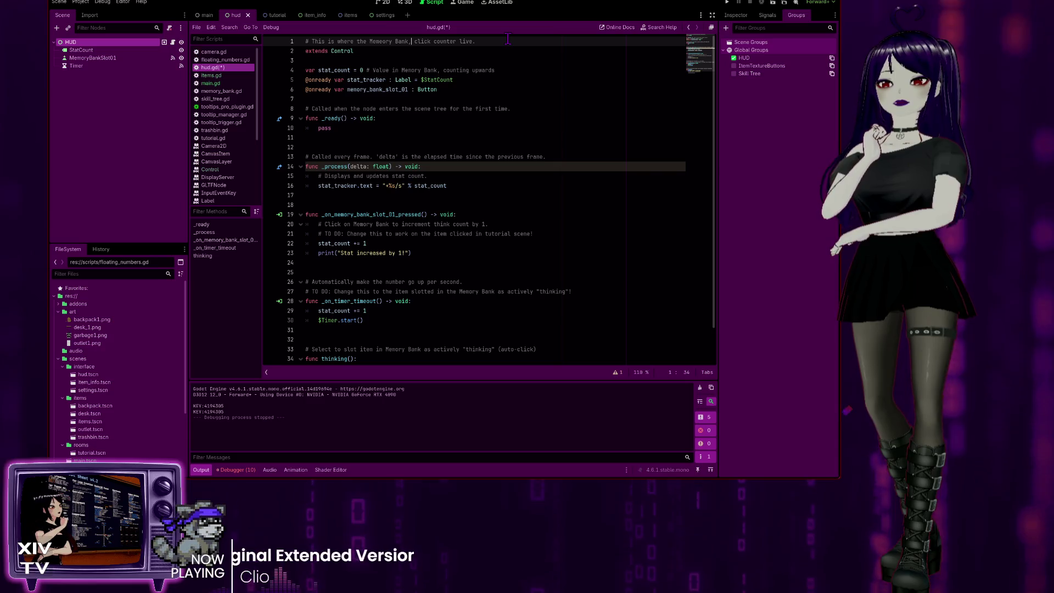
pyautogui.write('and')
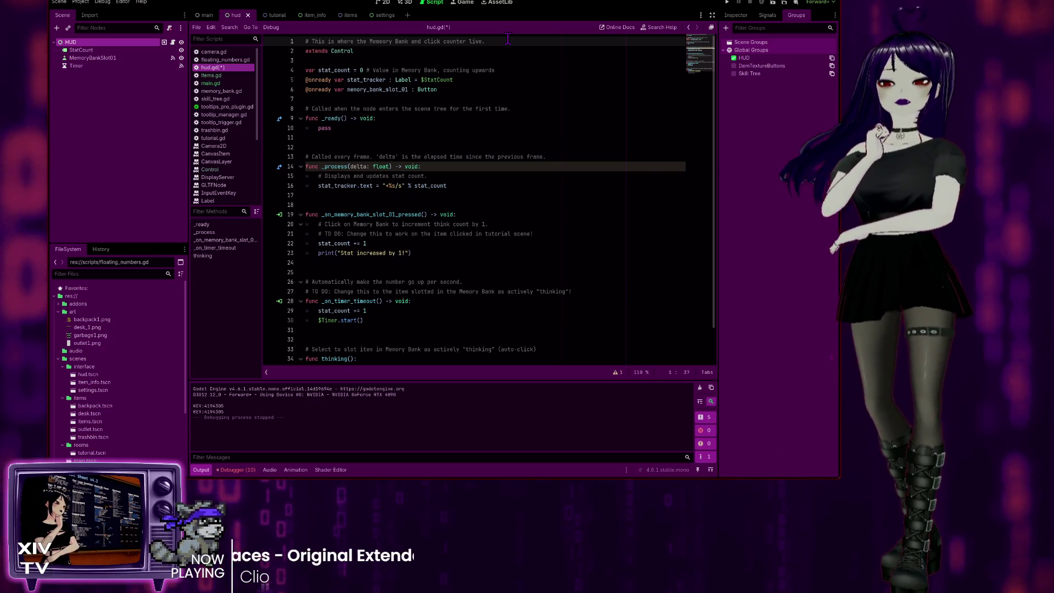
# Step: Save hud.gd and glance through items.gd and main.gd
pyautogui.hotkey('ctrl', 's')
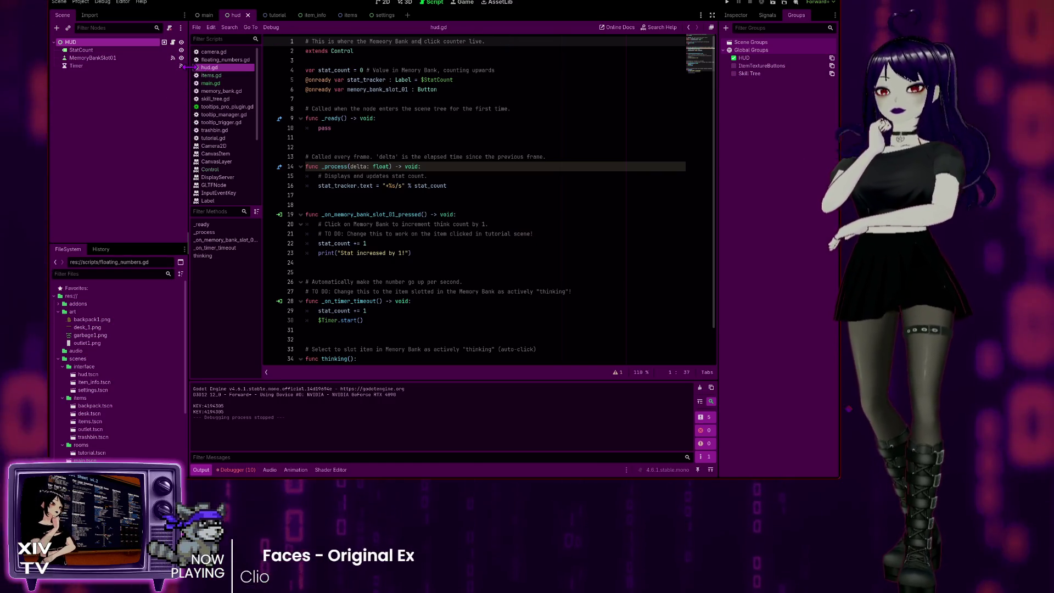
pyautogui.click(213, 75)
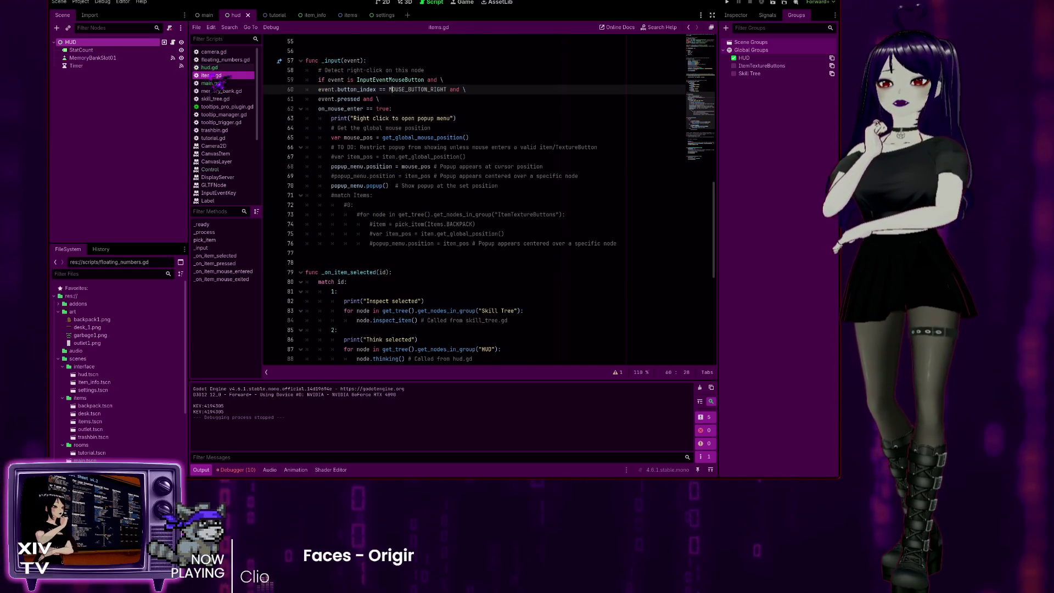
pyautogui.click(224, 84)
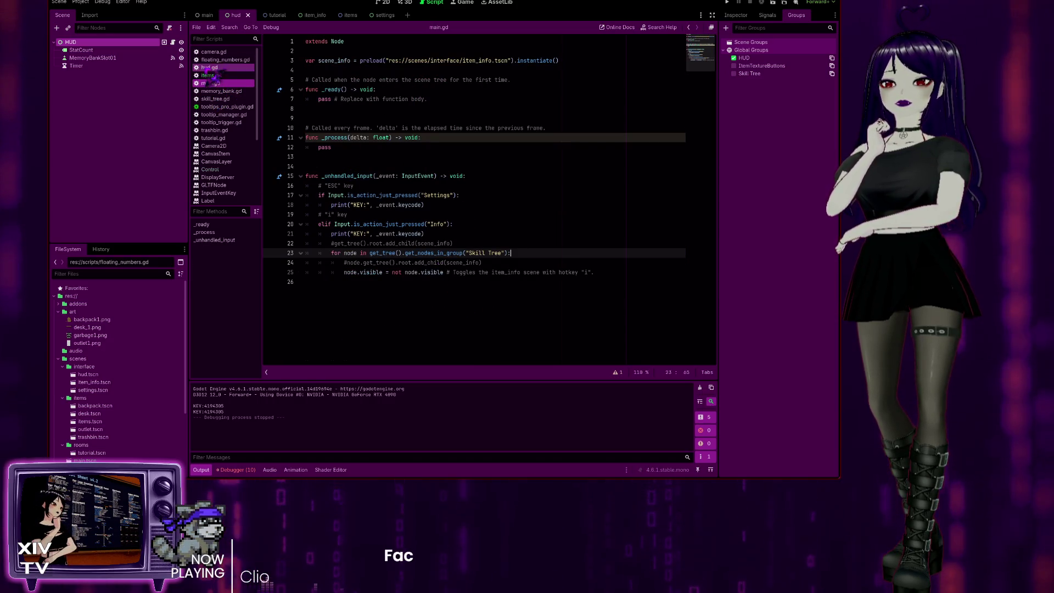
pyautogui.click(220, 76)
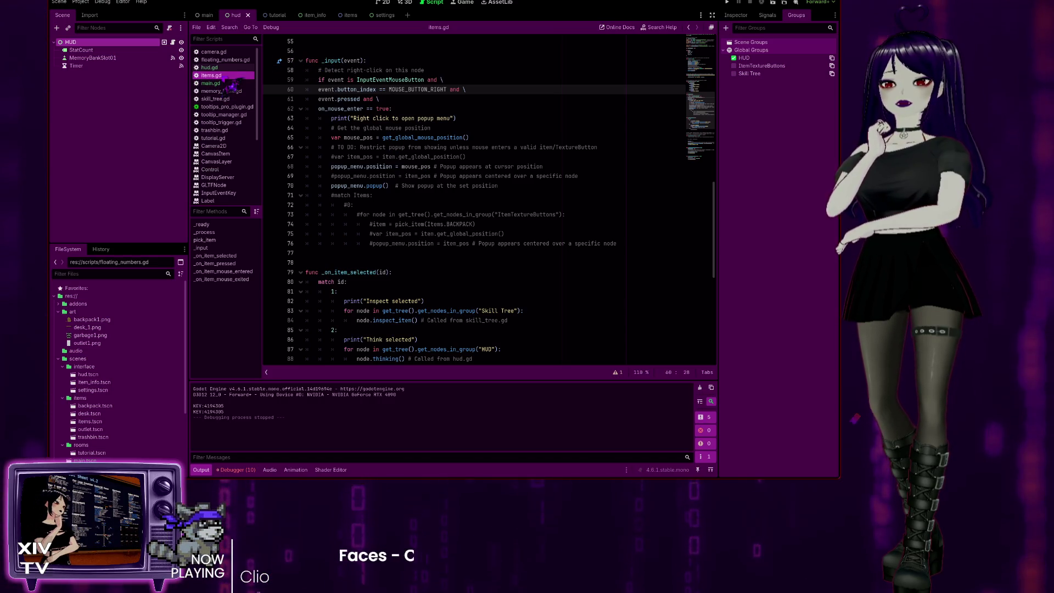
# Step: Switch through the tutorial and hud scenes to item_info and open skill_tree.gd
pyautogui.click(277, 16)
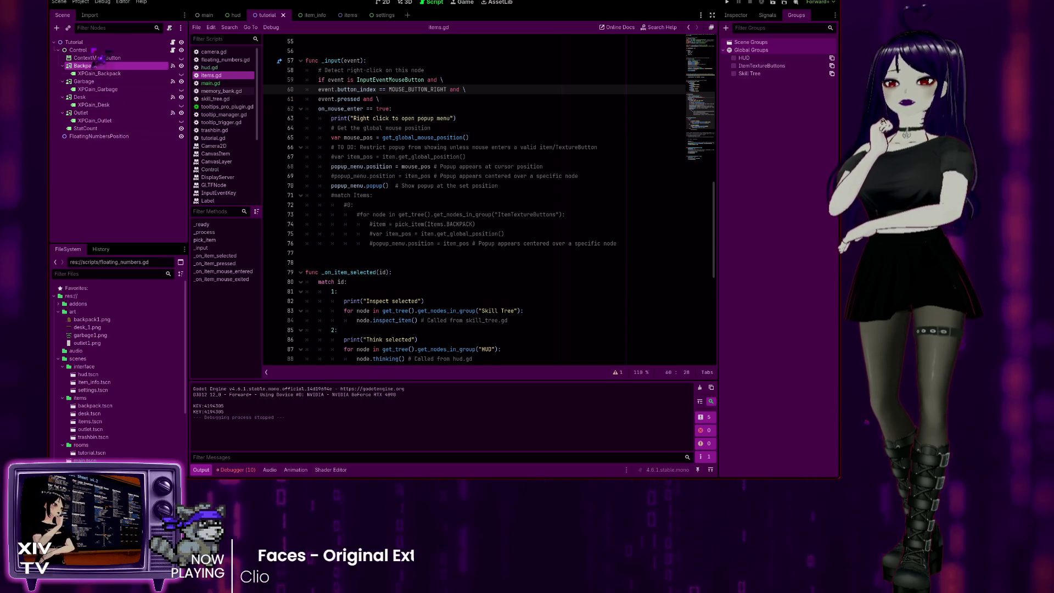
pyautogui.click(225, 16)
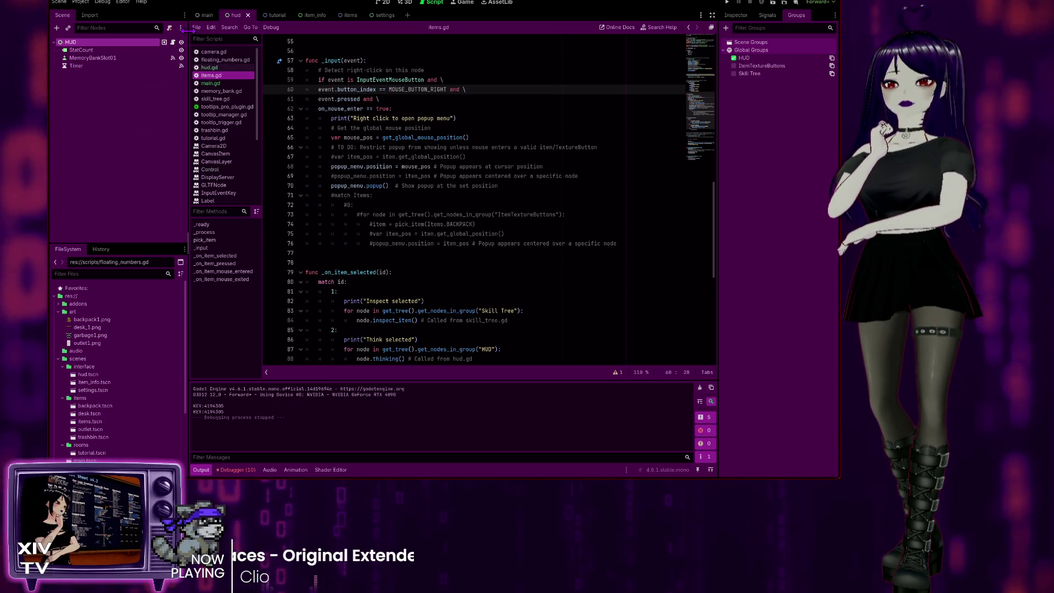
pyautogui.click(310, 16)
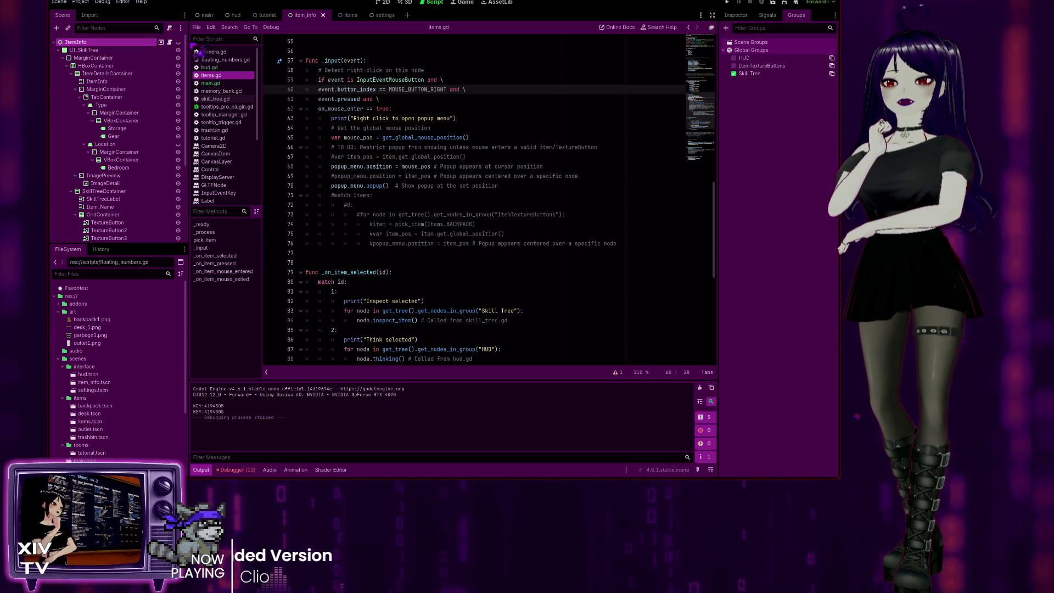
pyautogui.click(215, 98)
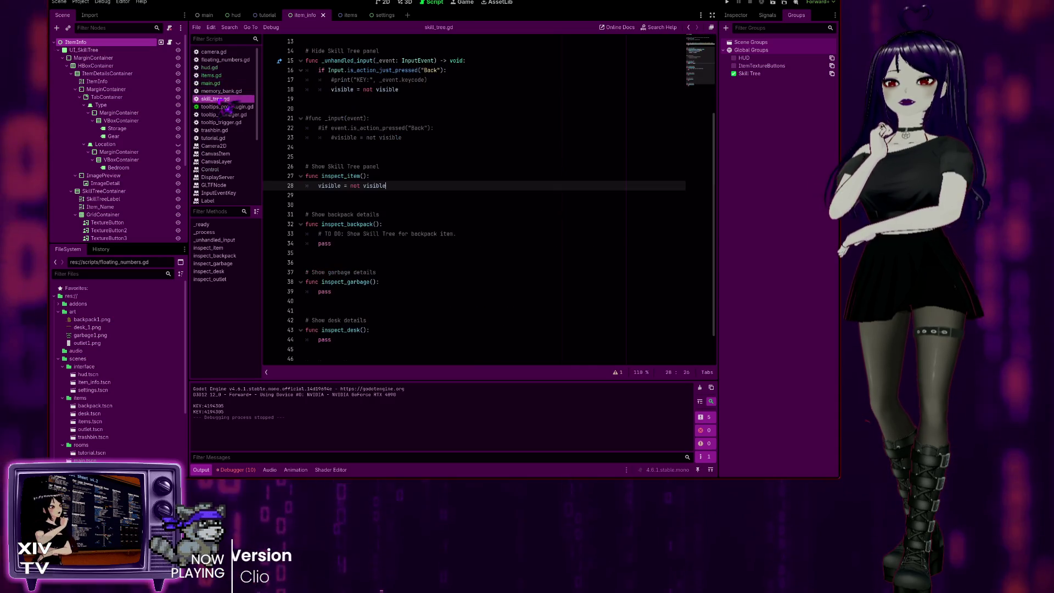
# Step: Remove the stray blank line and type the header '# This is the Skill Tree interface! Starts hidden.'
pyautogui.scroll(4, 348, 64)
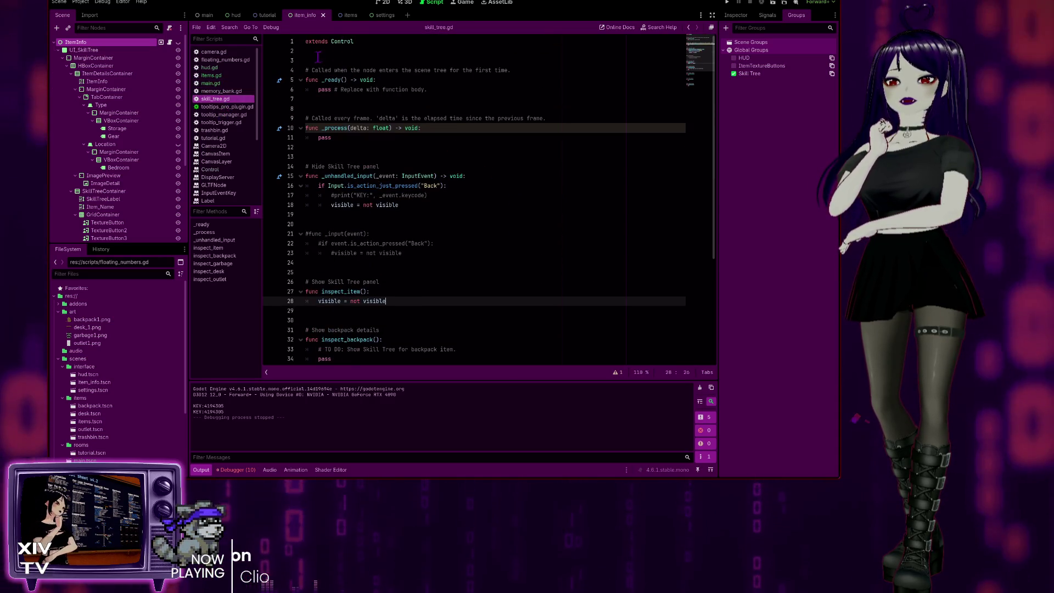
pyautogui.click(308, 59)
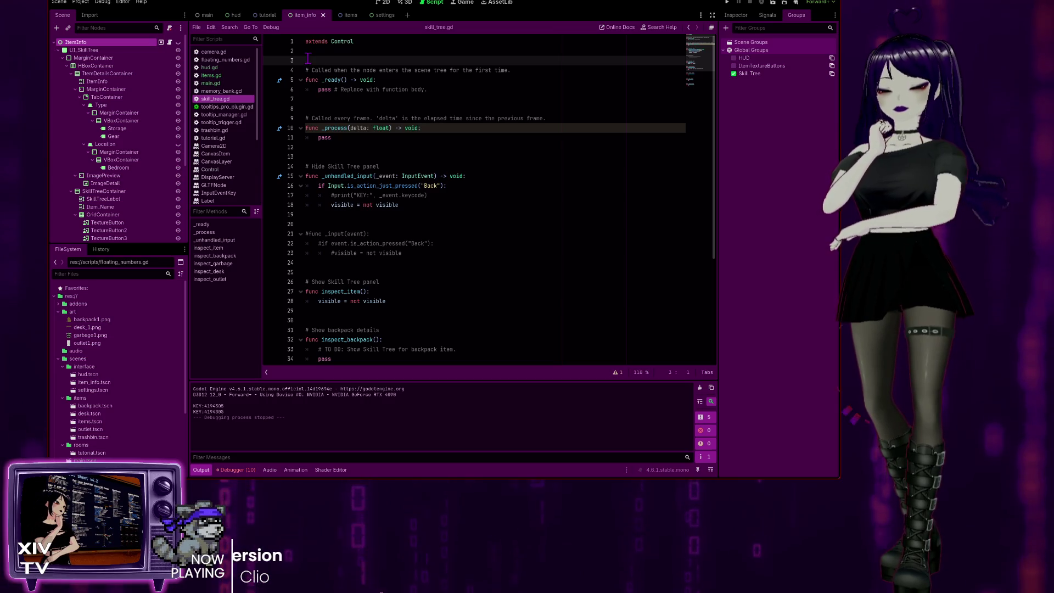
pyautogui.press('BackSpace')
pyautogui.press('Up')
pyautogui.press('Return')
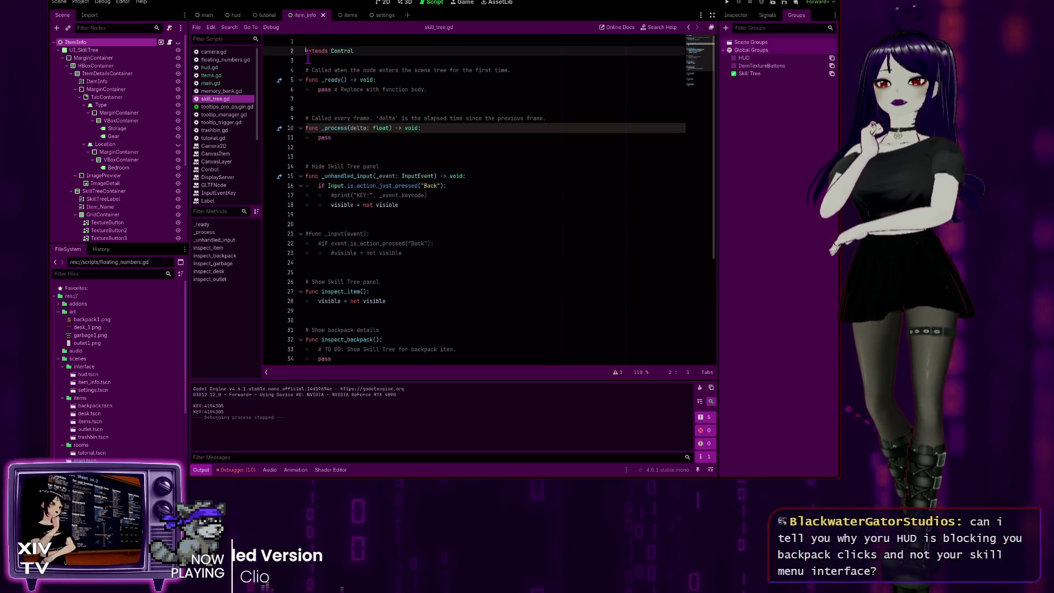
pyautogui.press('Up')
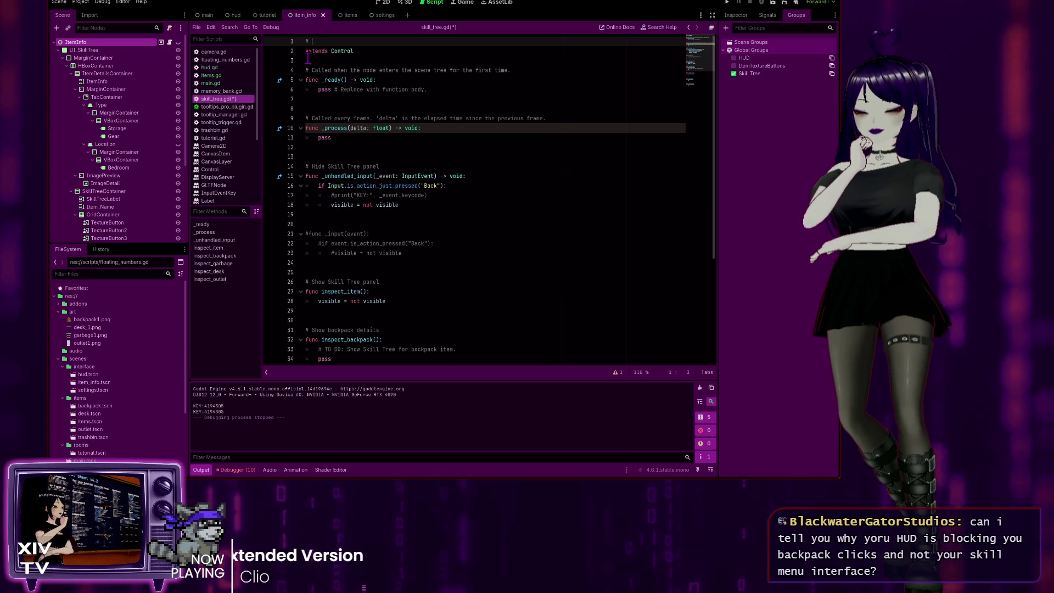
pyautogui.write('This is the Sk')
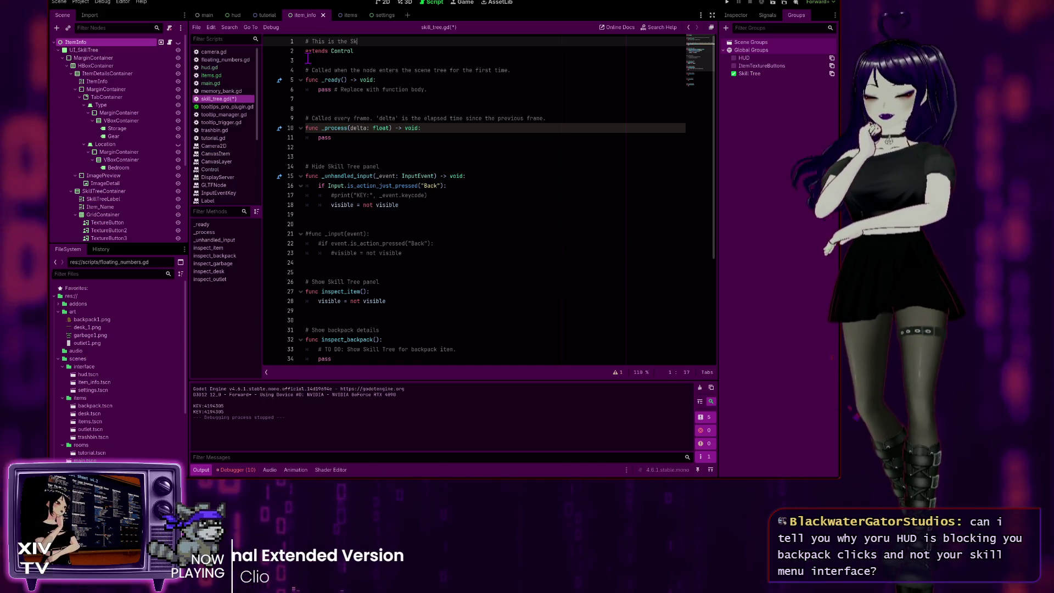
pyautogui.write('ill Tree ')
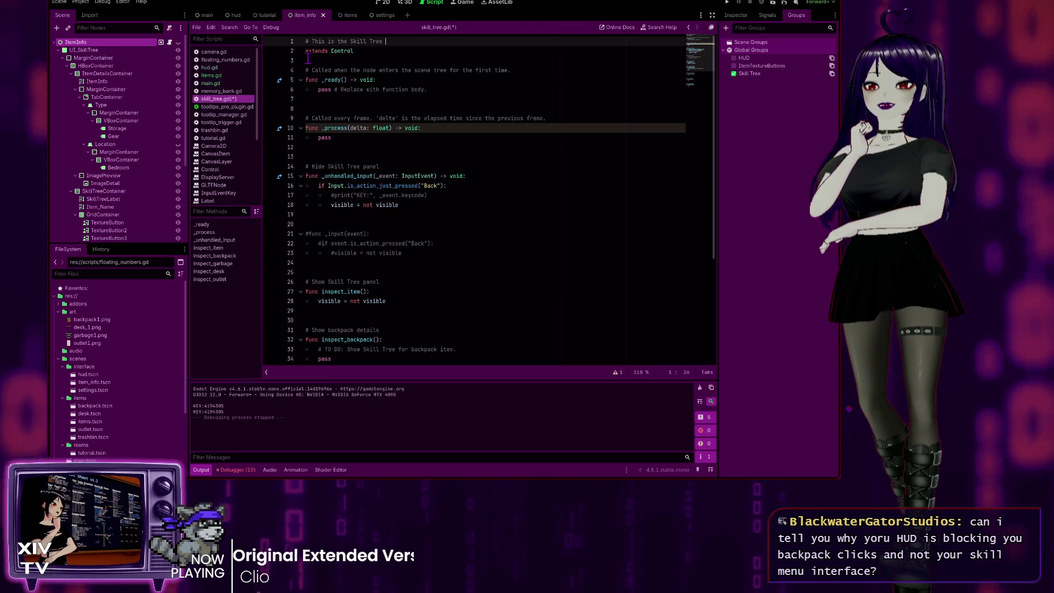
pyautogui.write('interface!')
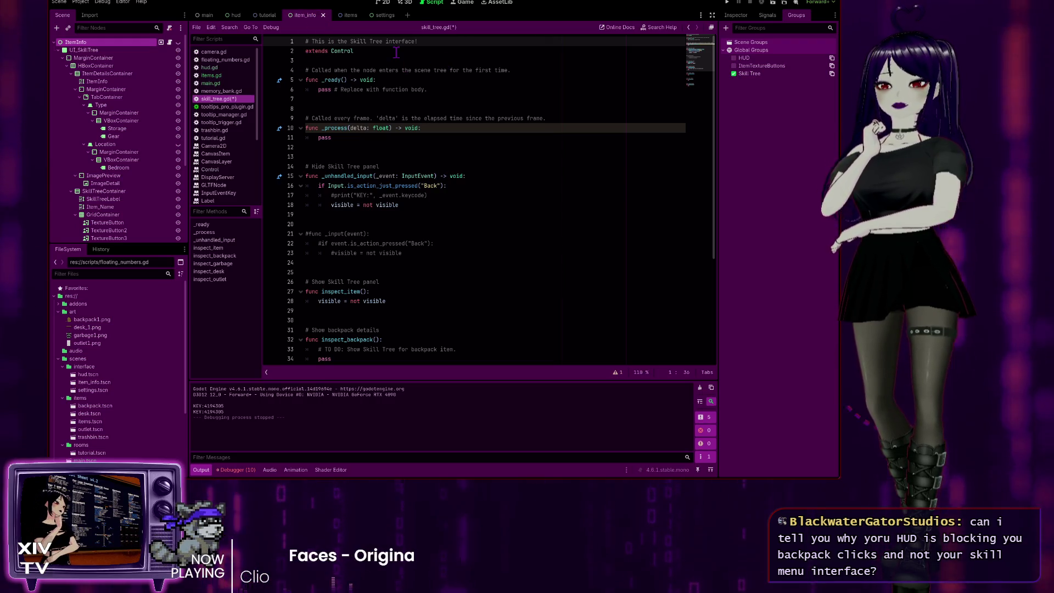
pyautogui.write(' Star')
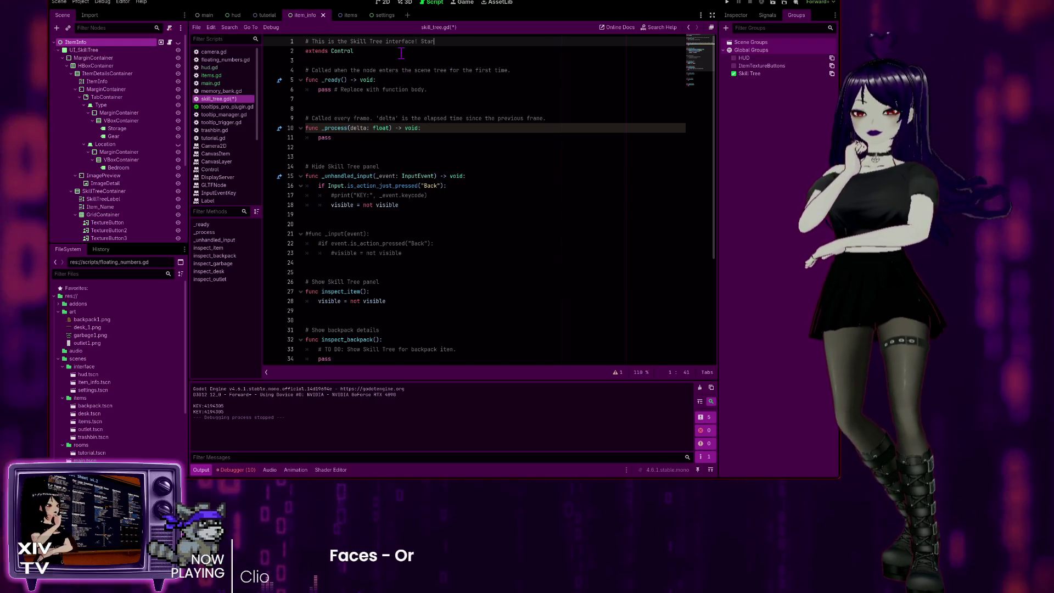
pyautogui.write('ts hidden.')
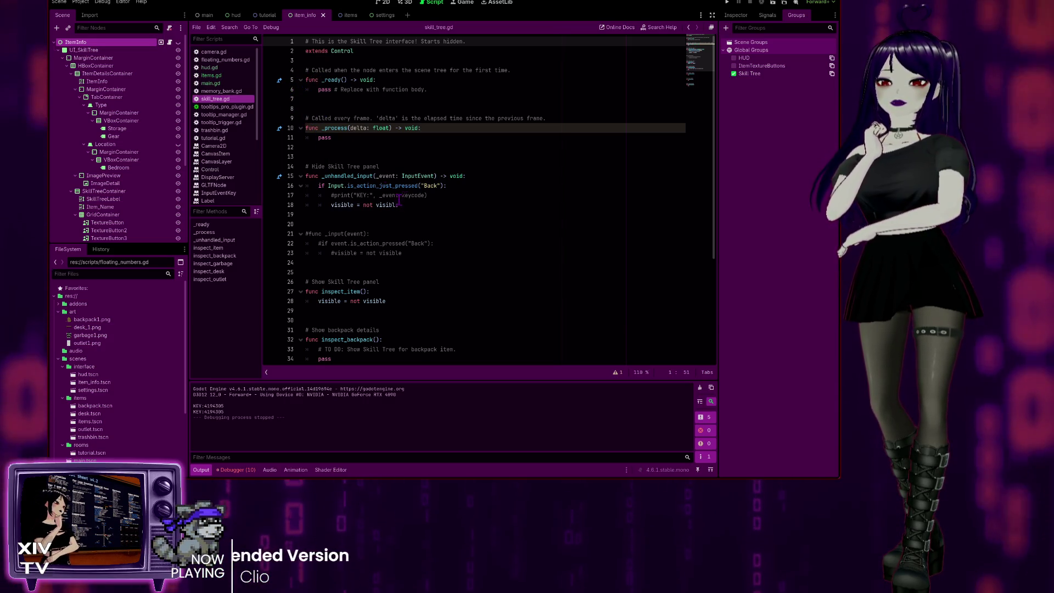
# Step: Review lines 15–17 of skill_tree.gd's _unhandled_input, then switch to the main scene
pyautogui.click(450, 195)
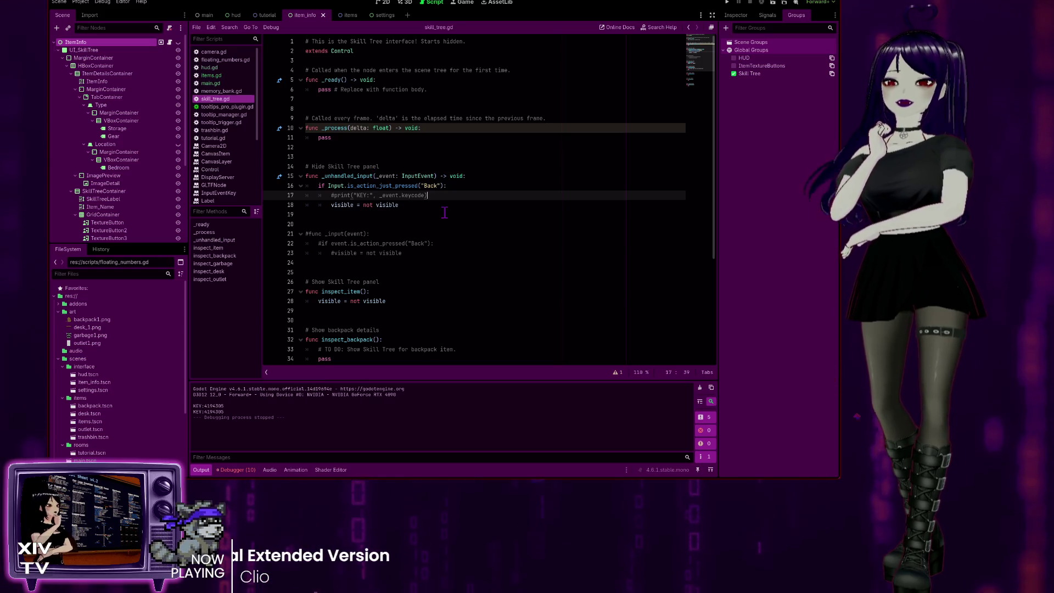
pyautogui.click(460, 177)
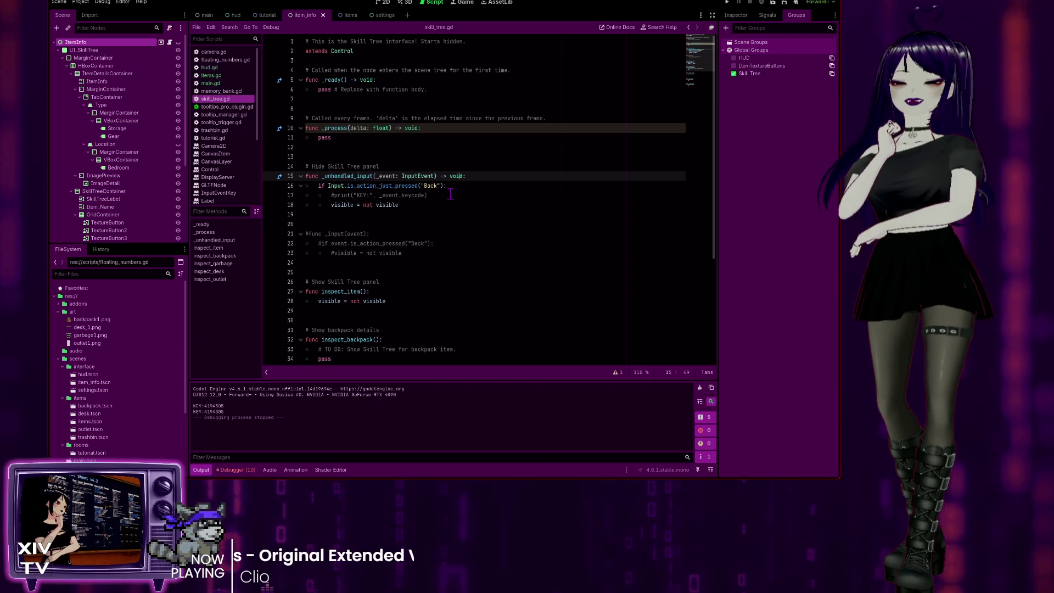
pyautogui.click(464, 186)
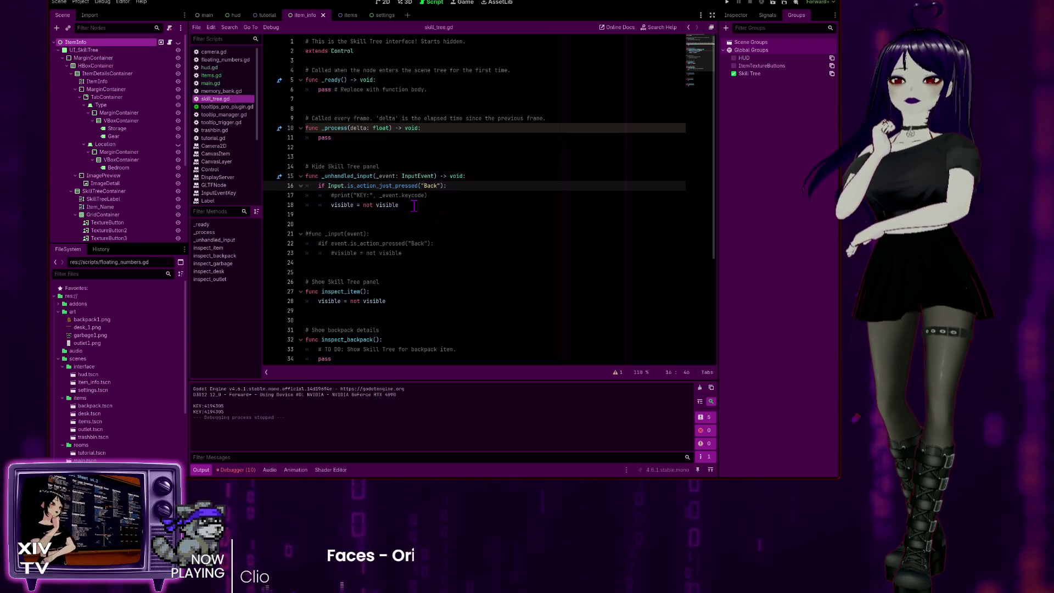
pyautogui.scroll(-4, 439, 211)
pyautogui.scroll(3, 472, 219)
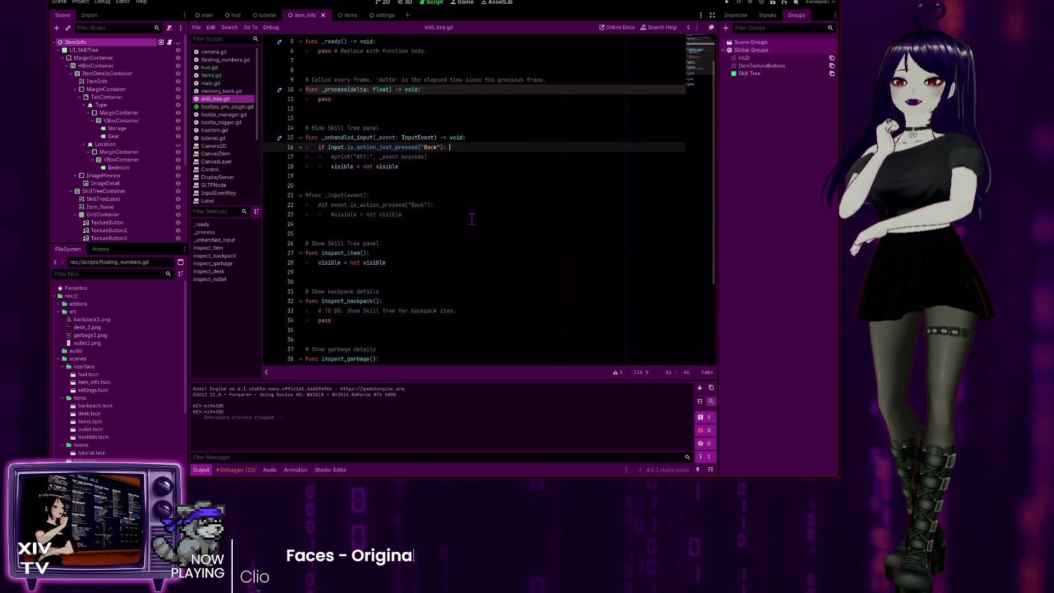
pyautogui.scroll(2, 472, 218)
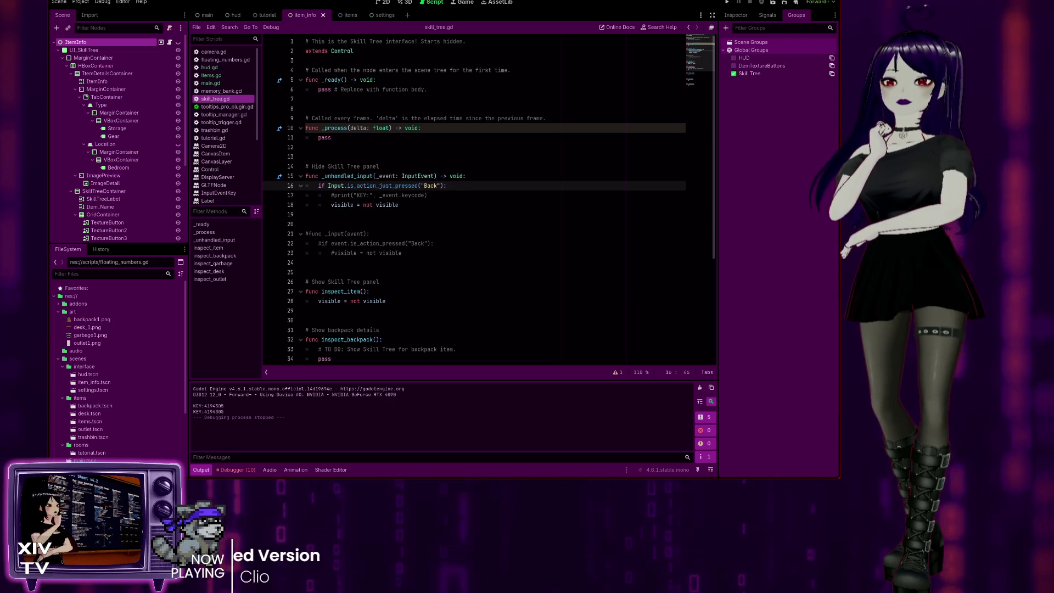
pyautogui.click(207, 15)
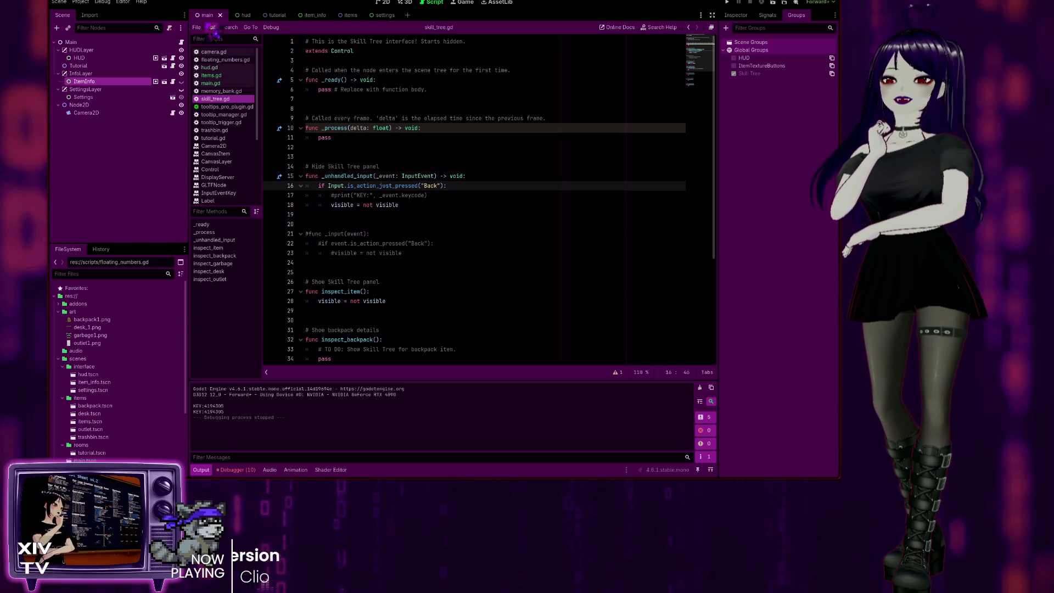
# Step: Open main.gd and comment the toggle line: '# Toggles the item_info scene with hotkey "i".'
pyautogui.click(338, 271)
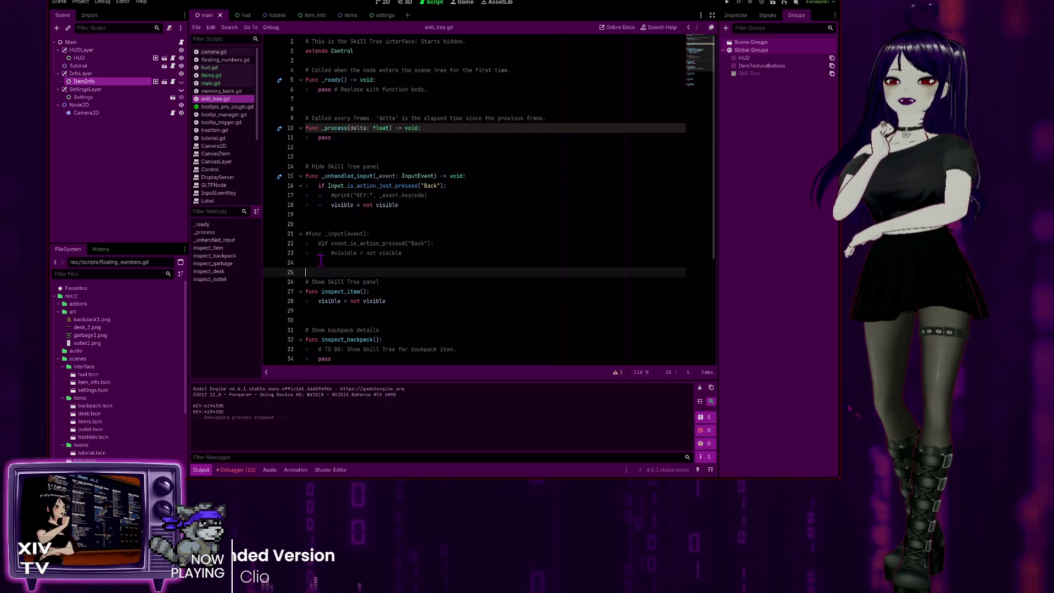
pyautogui.click(218, 83)
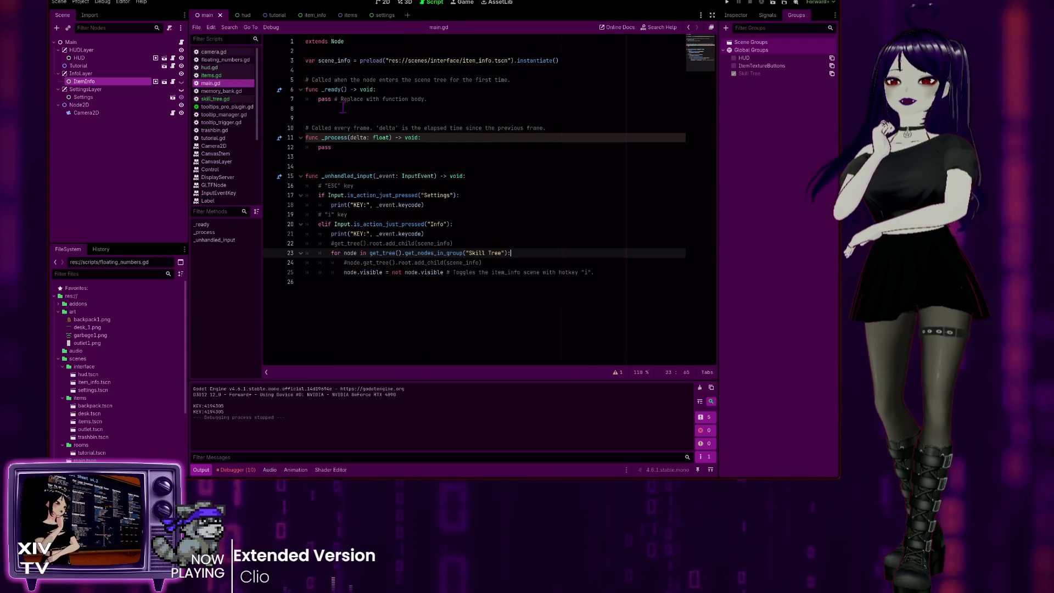
pyautogui.click(592, 272)
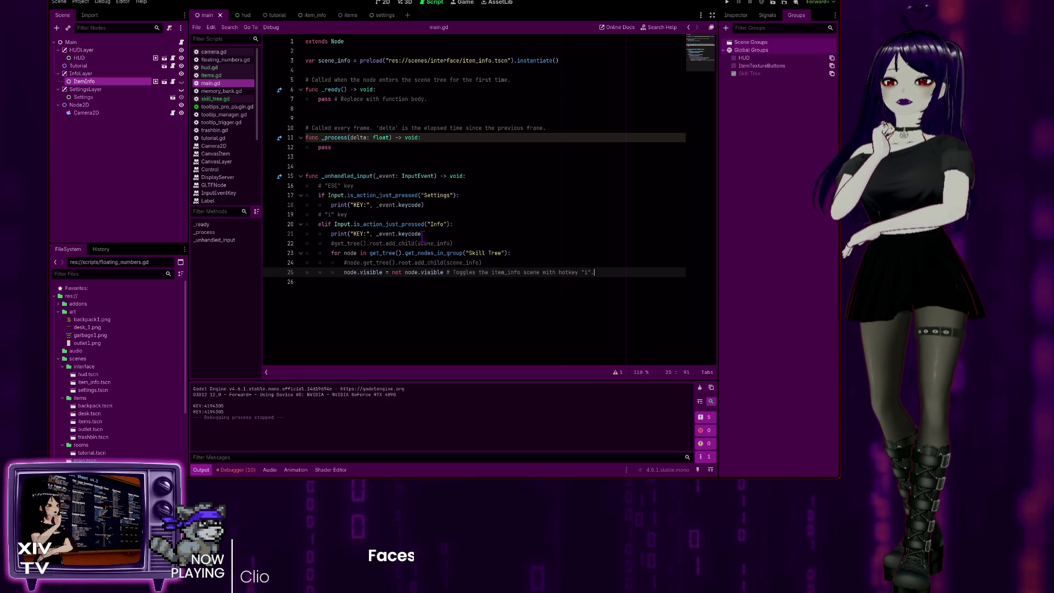
pyautogui.click(369, 215)
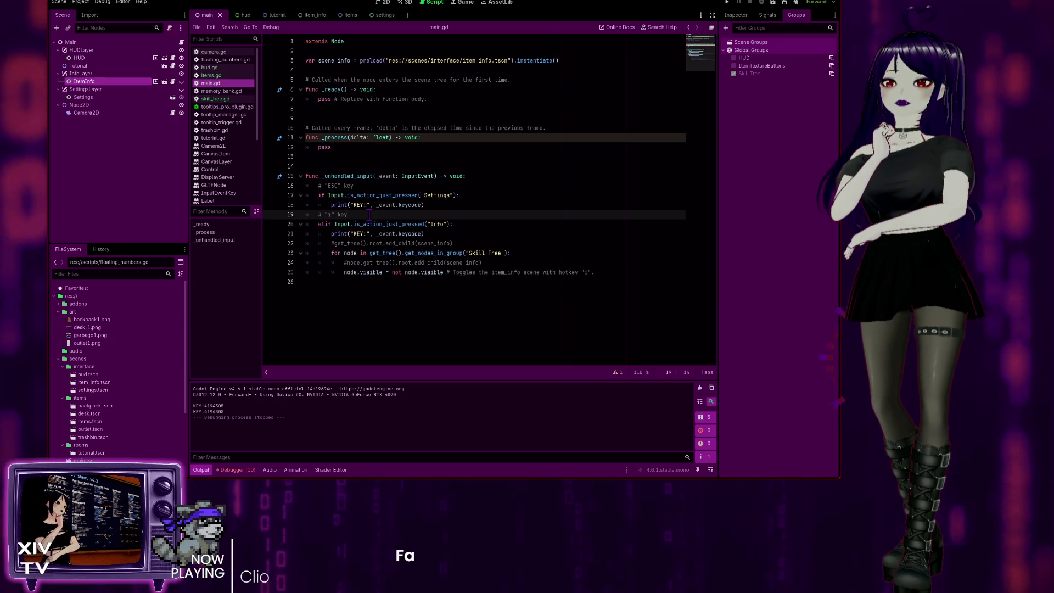
# Step: Extend the main.gd comments so "i" reads 'to inspect item' and ESC reads 'to close UI popups'
pyautogui.write(' to inspec')
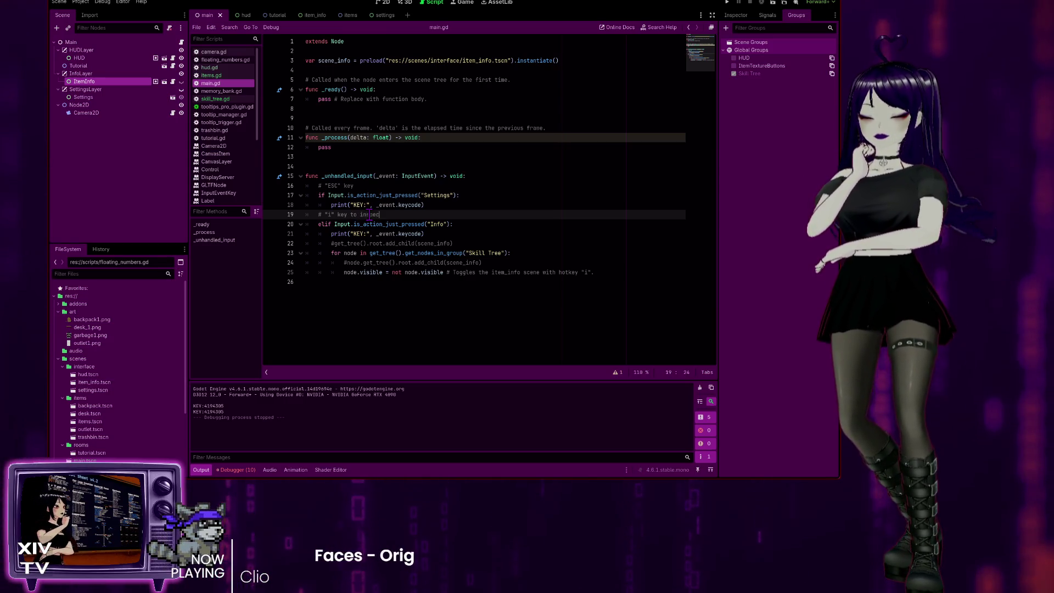
pyautogui.write('m')
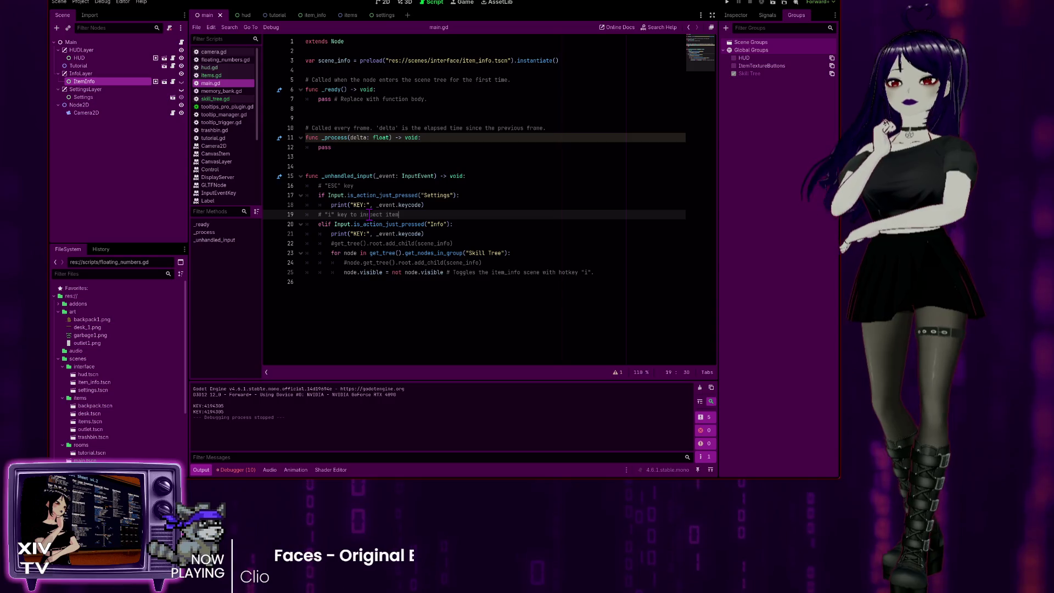
pyautogui.click(405, 189)
pyautogui.write('to')
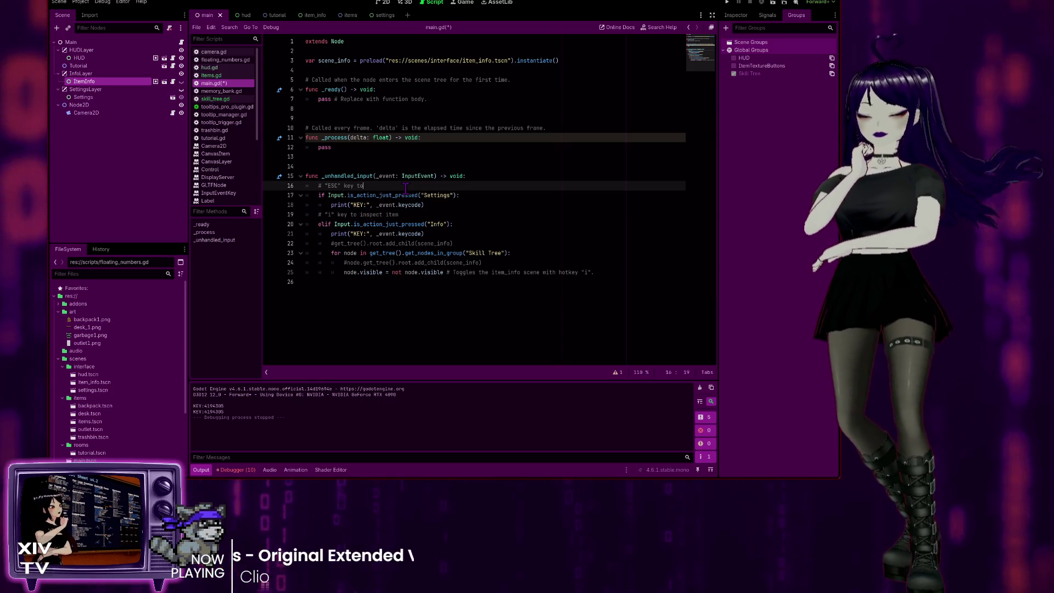
pyautogui.write(' close UI pop')
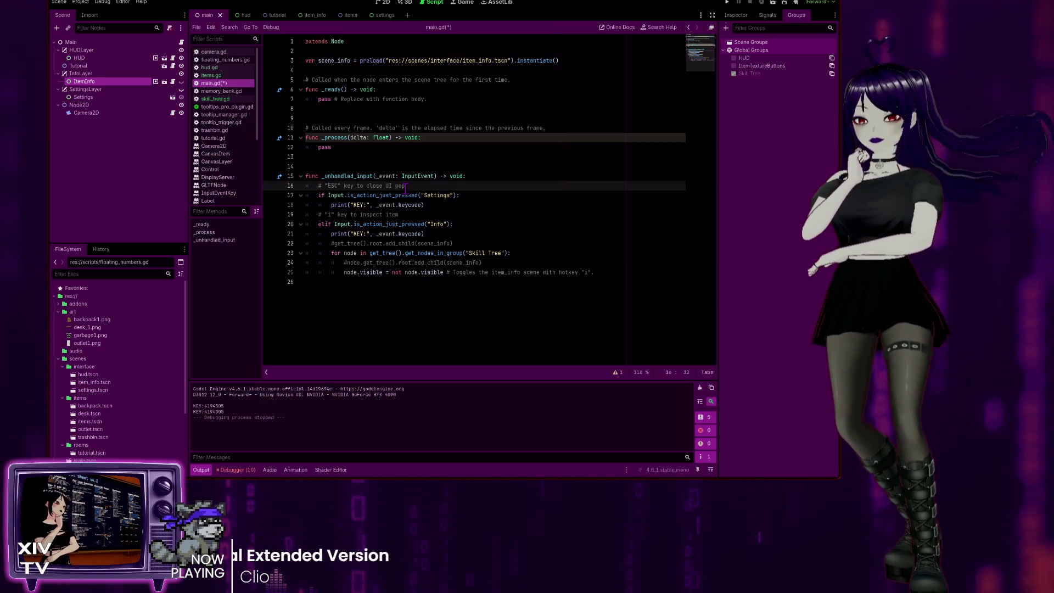
pyautogui.click(654, 270)
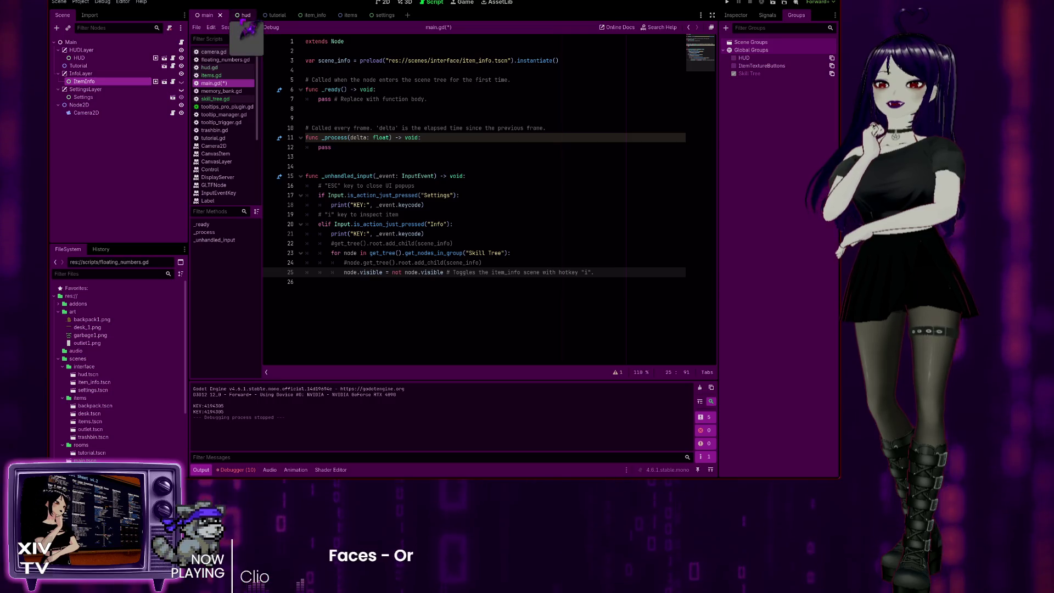
# Step: Show the hud scene in 2D, review hud.gd in the Script view, then return to the 2D canvas
pyautogui.click(236, 15)
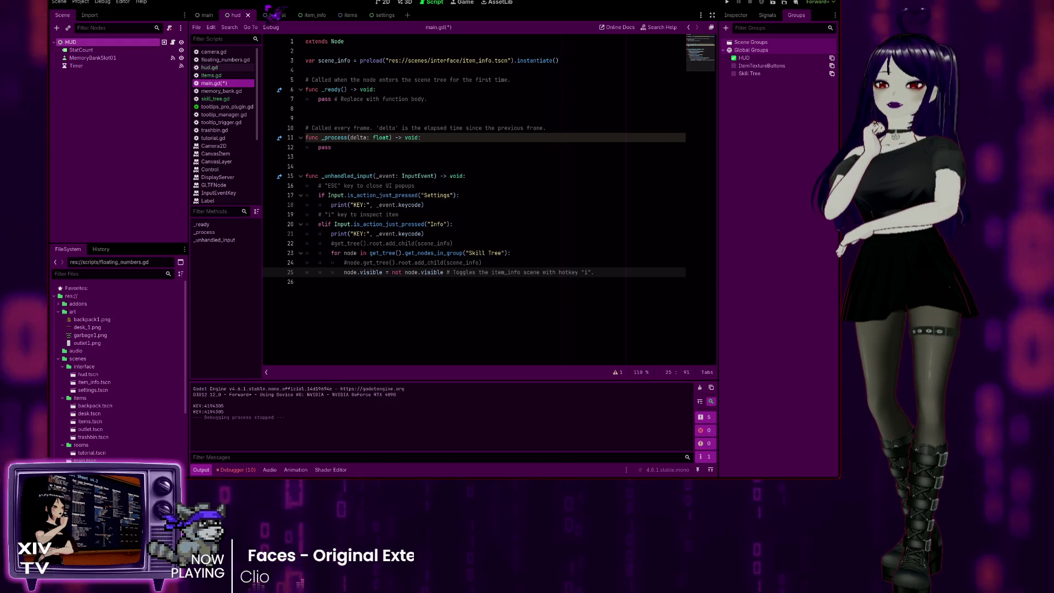
pyautogui.click(385, 3)
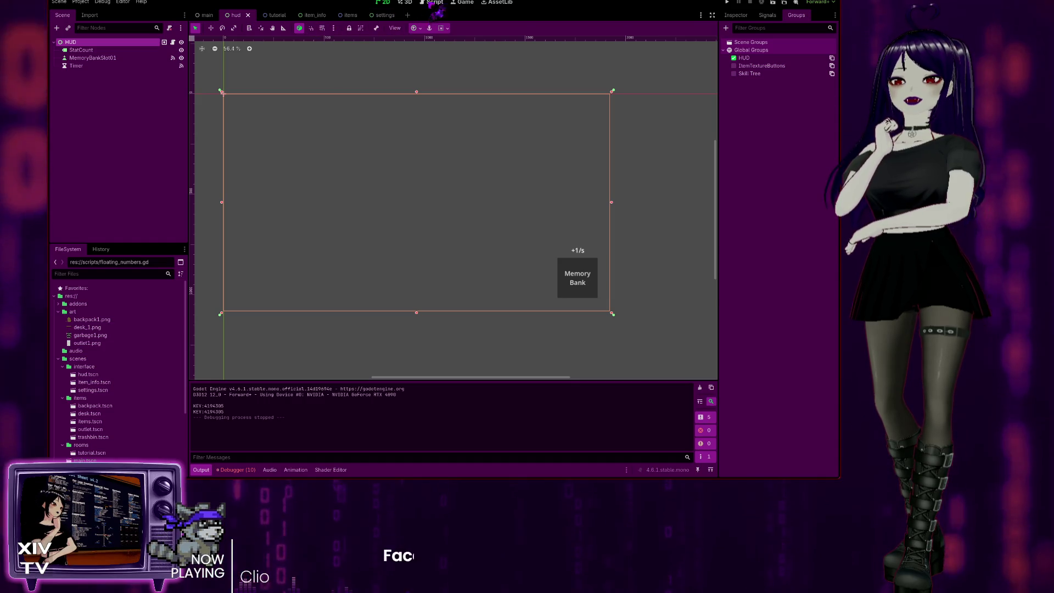
pyautogui.click(435, 4)
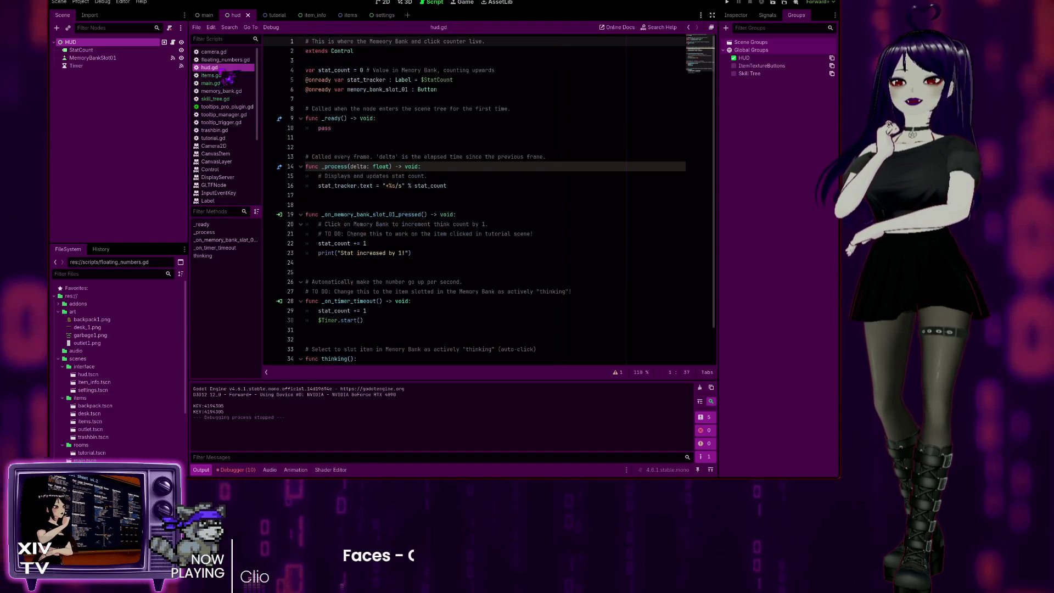
pyautogui.scroll(-2, 493, 185)
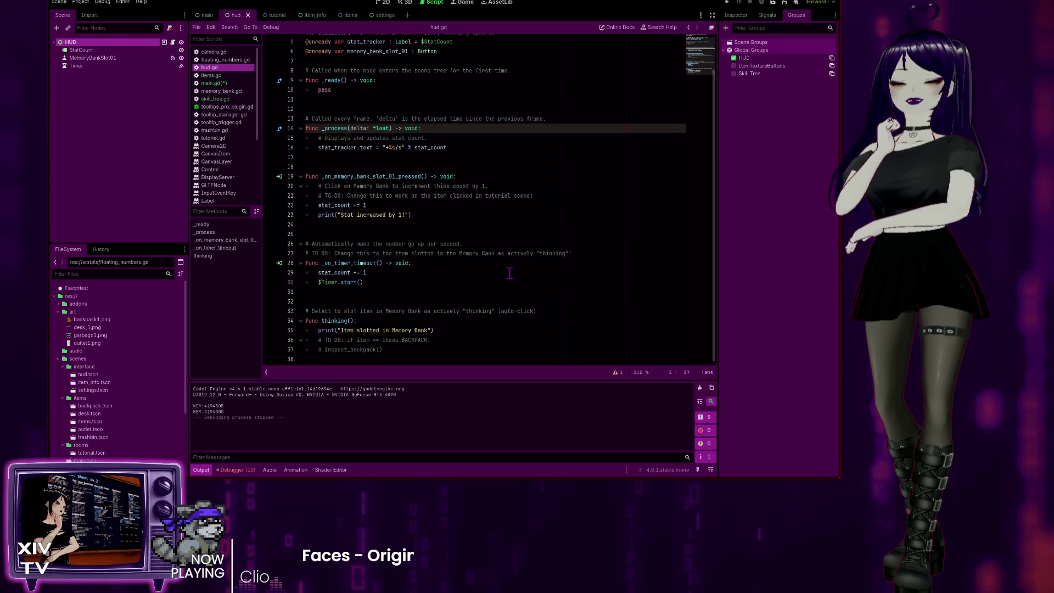
pyautogui.scroll(2, 508, 285)
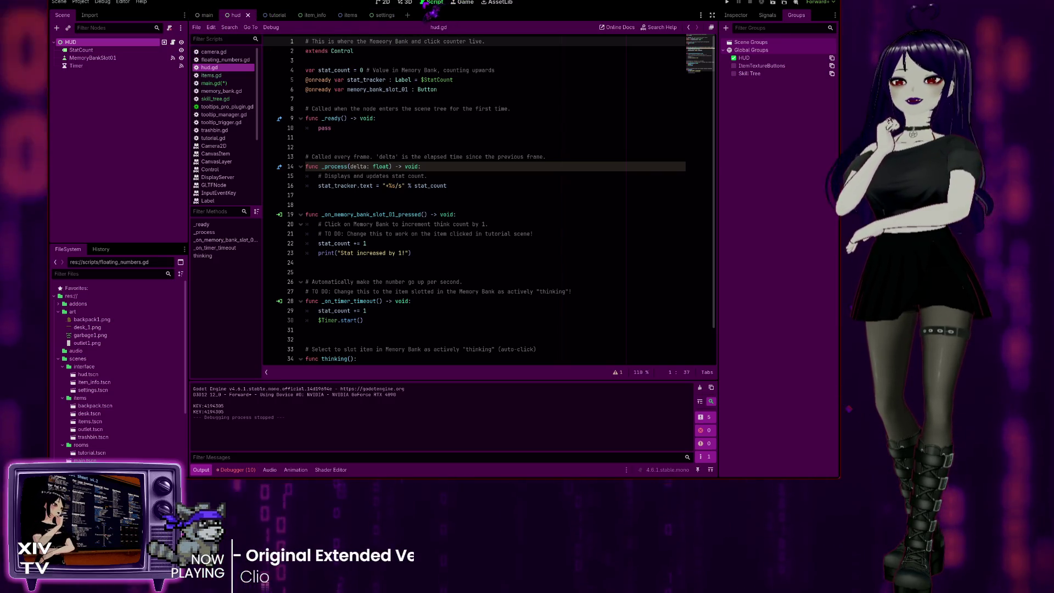
pyautogui.click(382, 2)
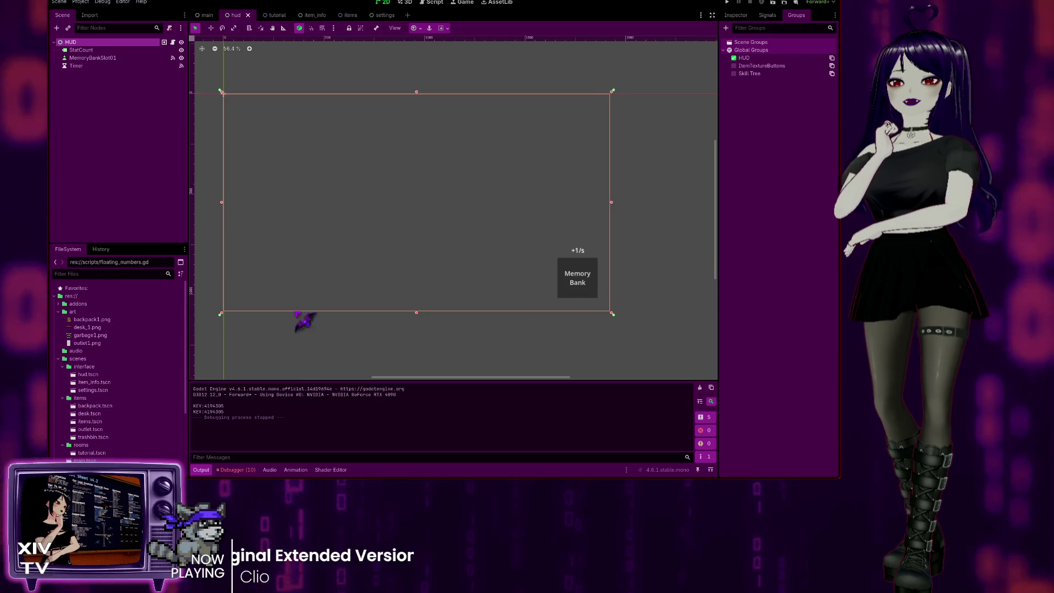
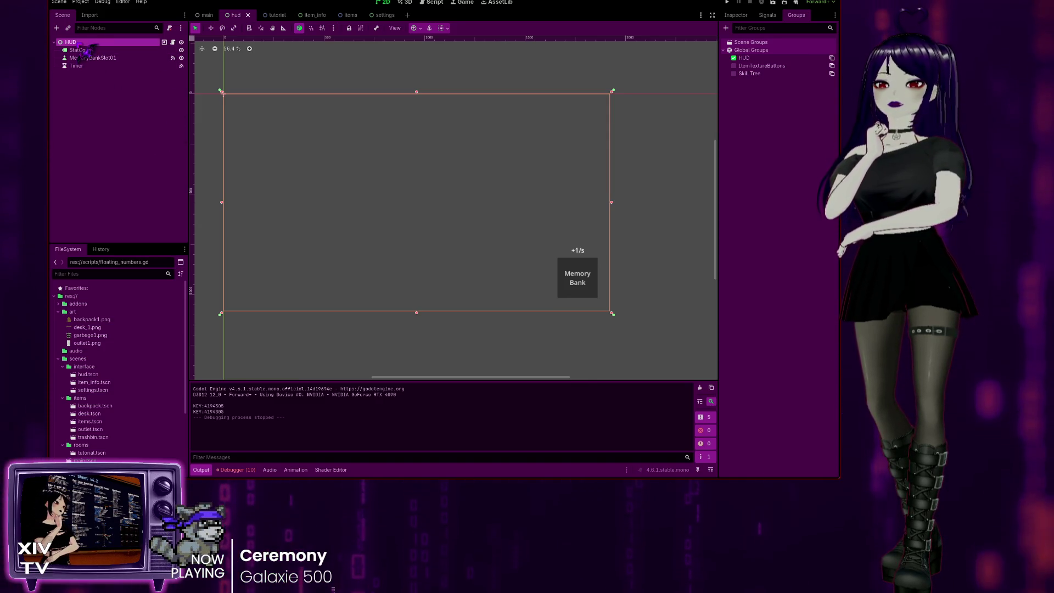
# Step: Compare the main and hud scene tabs, then open hud.gd from the HUD node
pyautogui.click(204, 15)
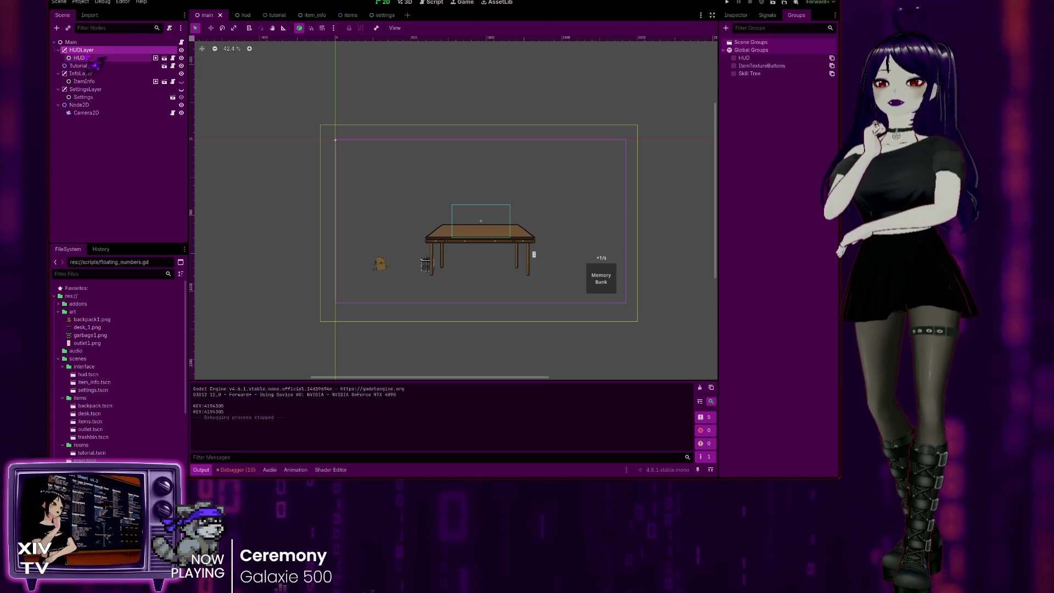
pyautogui.click(240, 15)
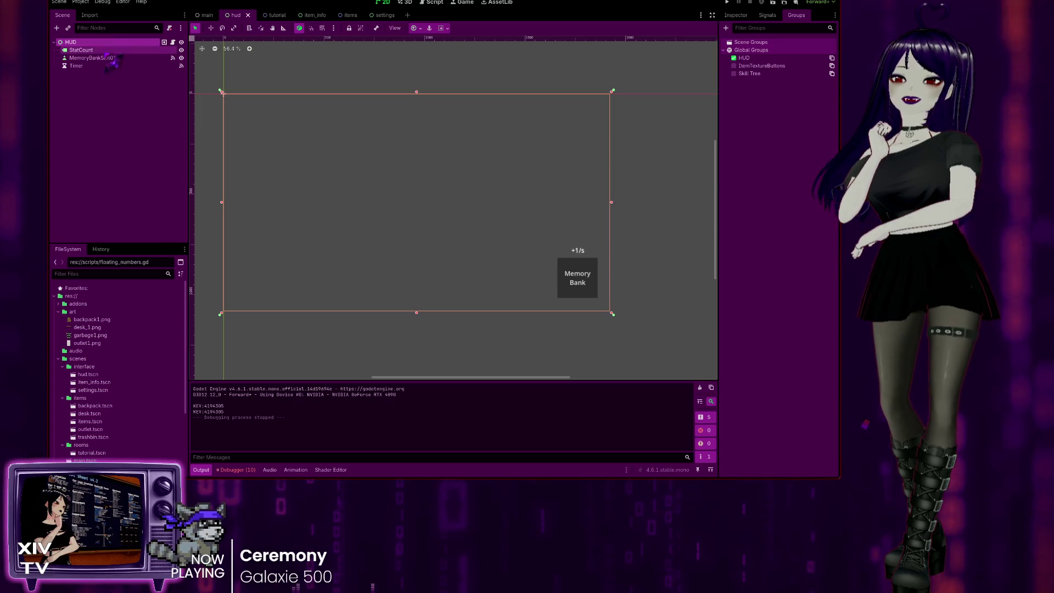
pyautogui.click(205, 15)
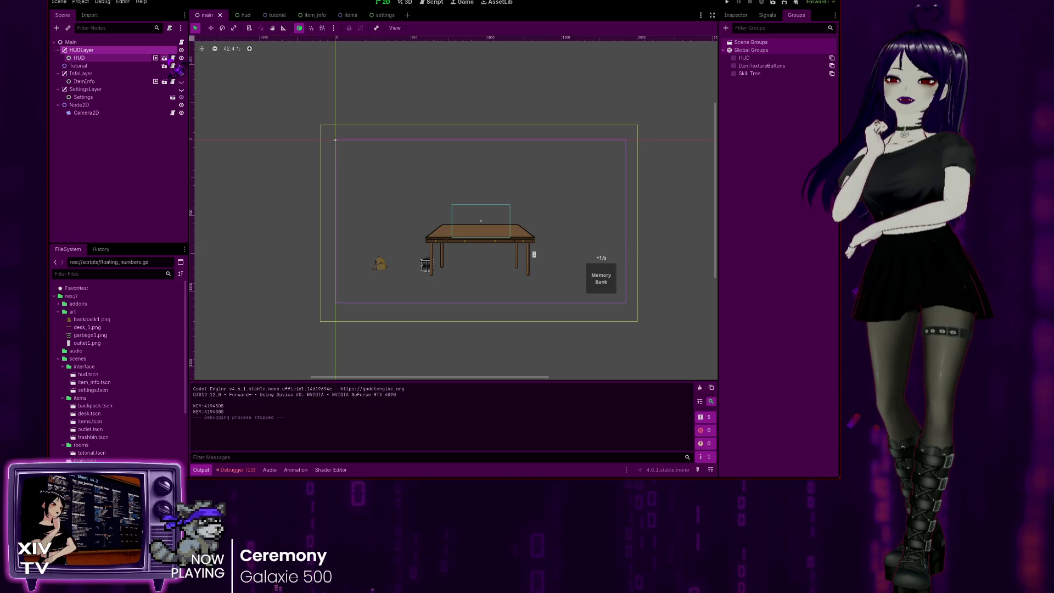
pyautogui.click(237, 15)
pyautogui.click(431, 2)
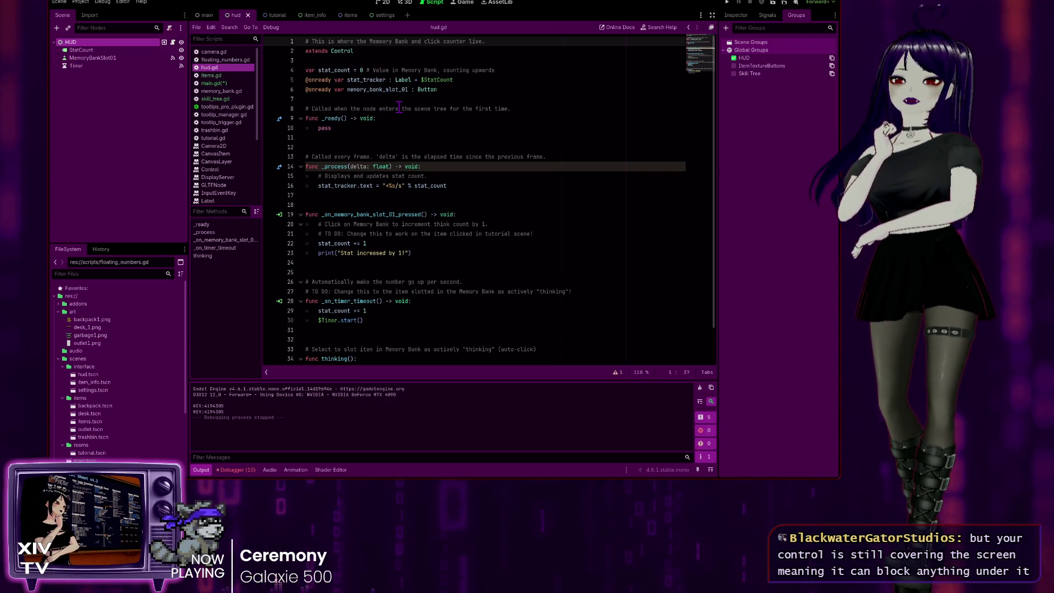
# Step: Open the Control class reference from the 'extends Control' line in hud.gd
pyautogui.scroll(-2, 399, 107)
pyautogui.scroll(2, 375, 317)
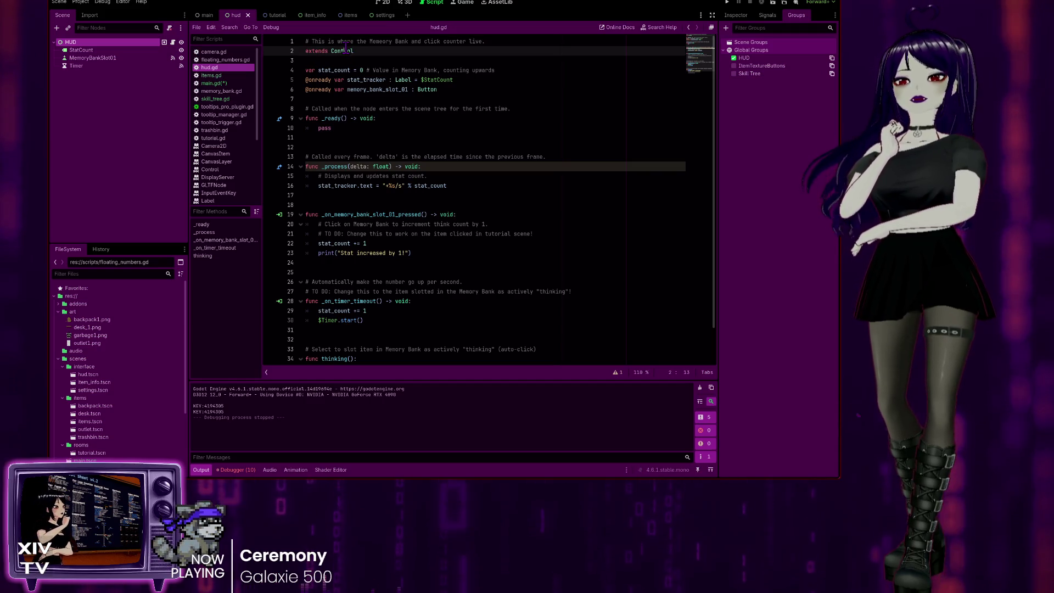
pyautogui.keyDown('ctrl'); pyautogui.click(347, 51); pyautogui.keyUp('ctrl')
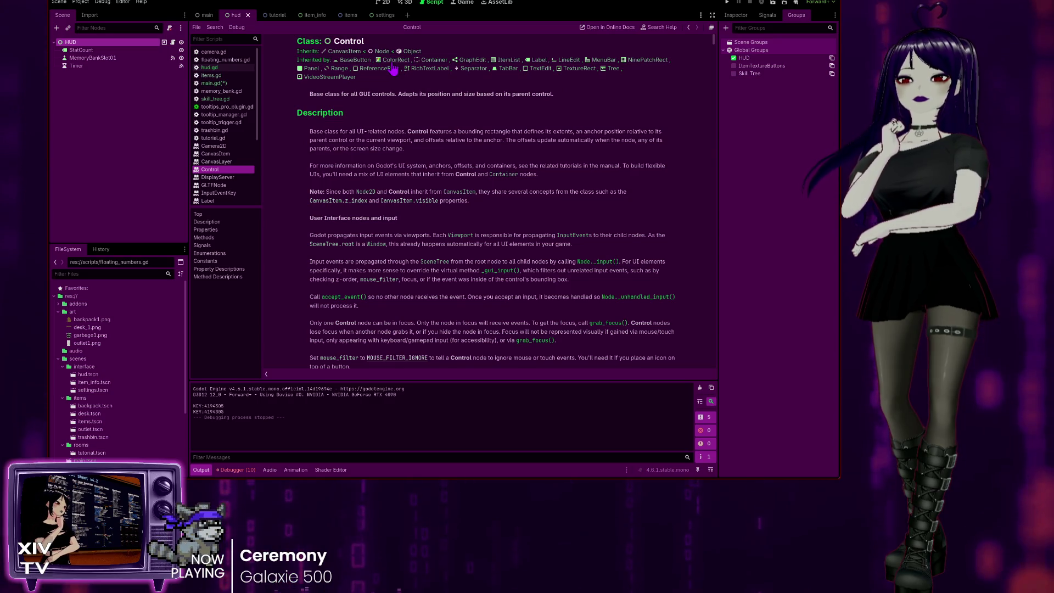
# Step: Read the CanvasItem class documentation, then go back to the Control page
pyautogui.click(348, 53)
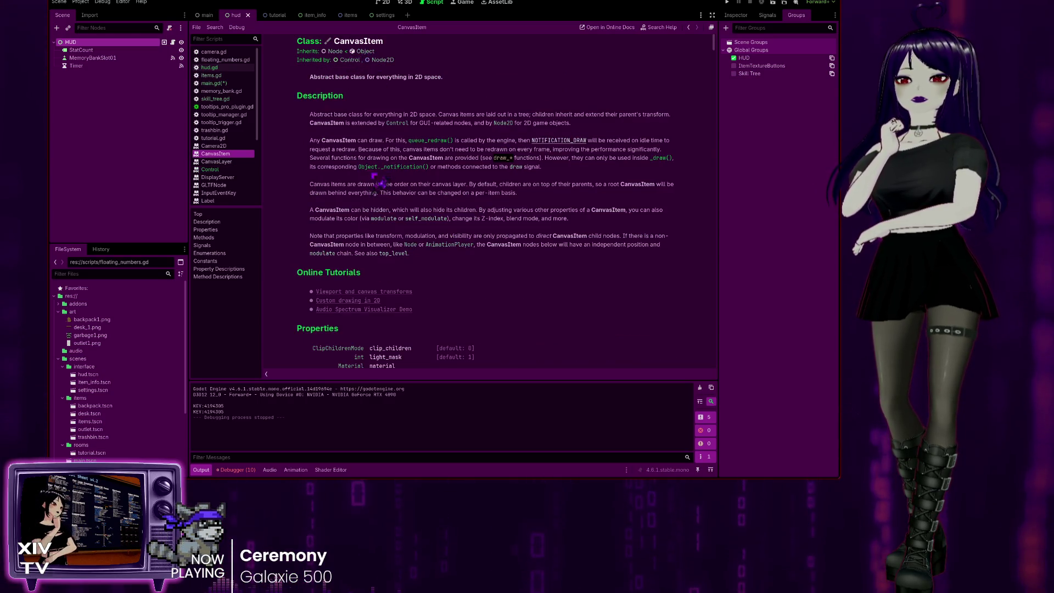
pyautogui.scroll(-5, 336, 136)
pyautogui.scroll(5, 337, 136)
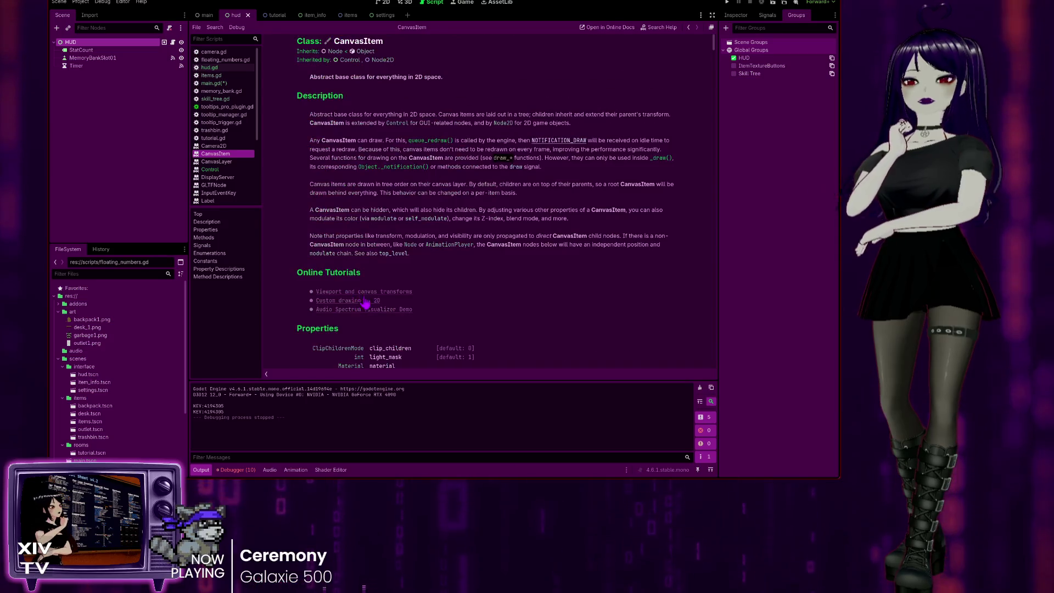
pyautogui.click(348, 60)
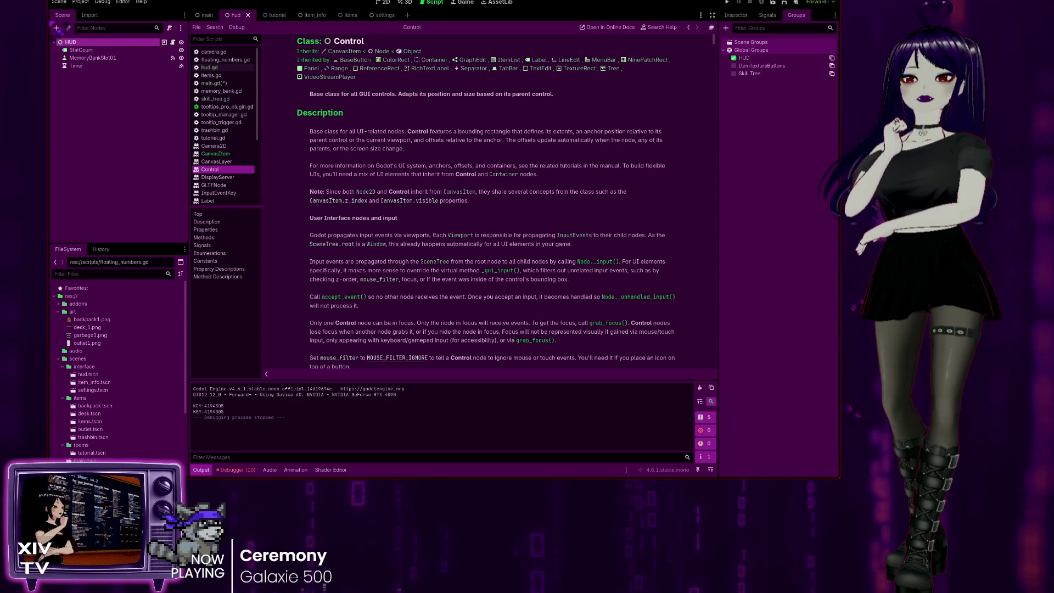
# Step: Read the CanvasLayer class description, then show the main scene in the 2D view
pyautogui.click(205, 16)
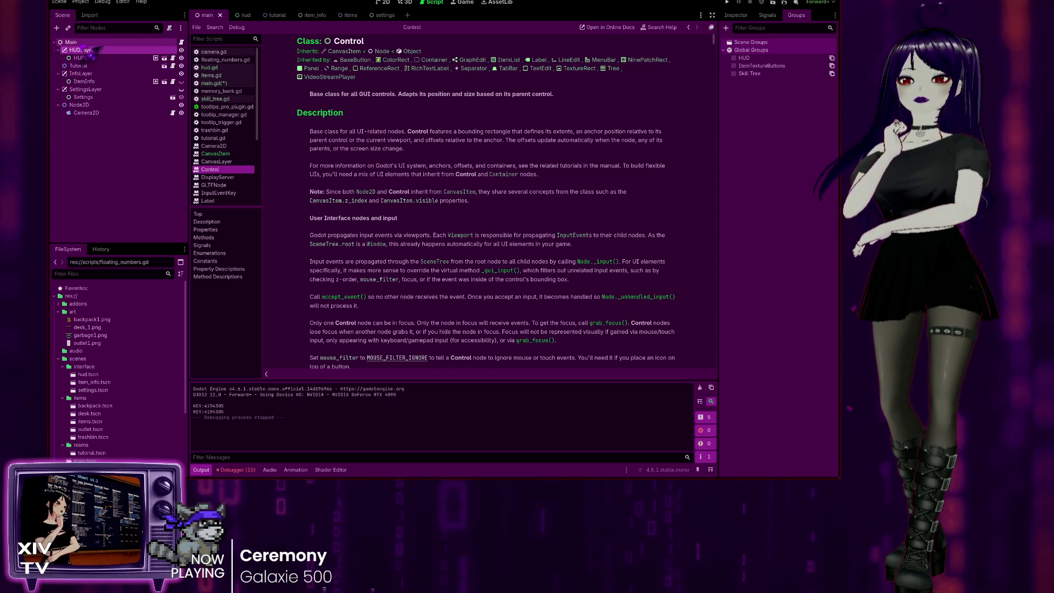
pyautogui.click(116, 153)
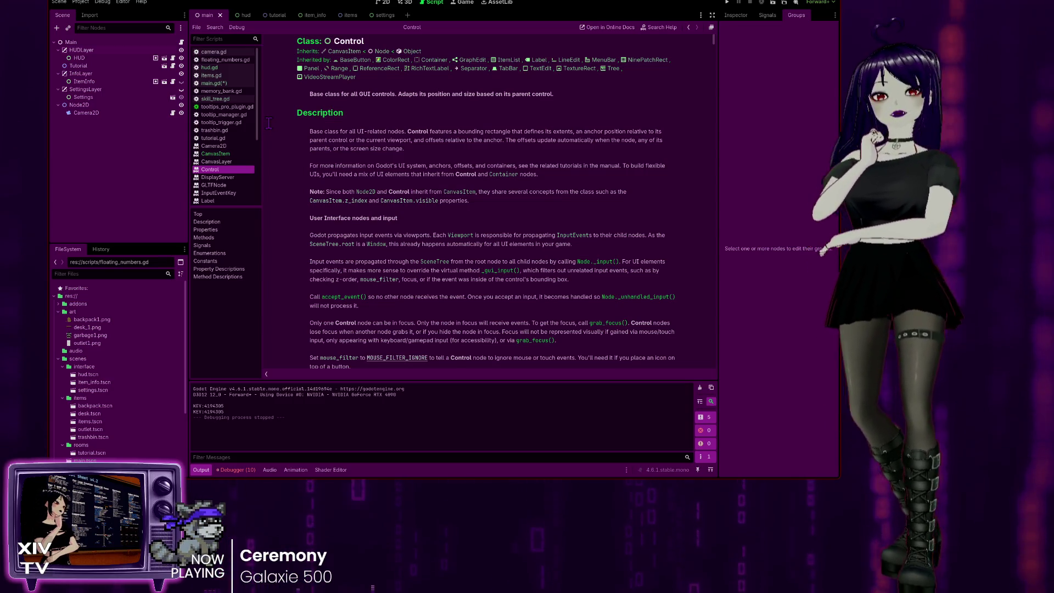
pyautogui.press('Up')
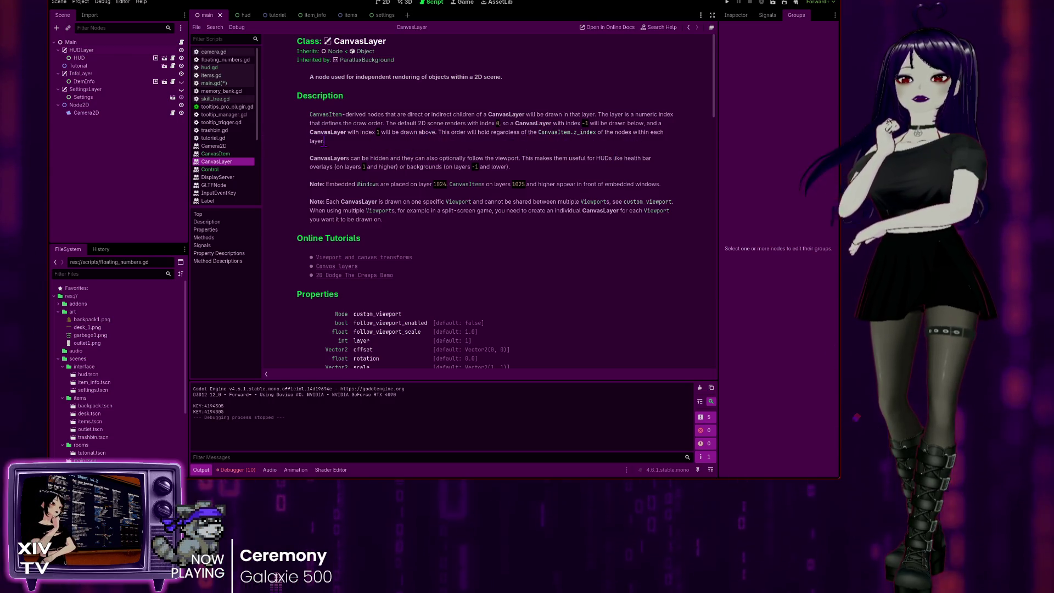
pyautogui.moveTo(329, 141); pyautogui.dragTo(309, 113)
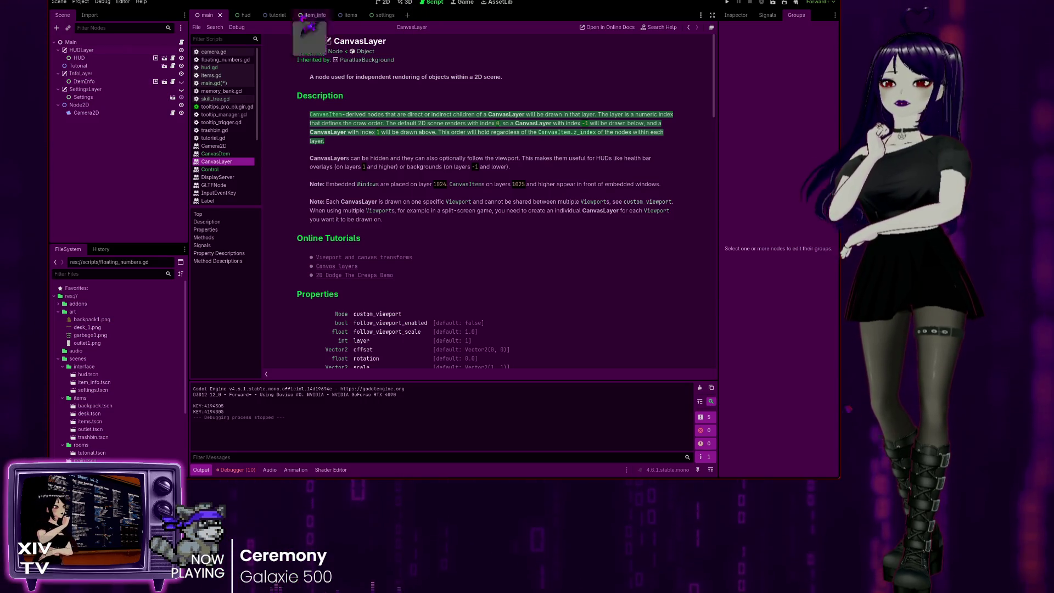
pyautogui.click(384, 3)
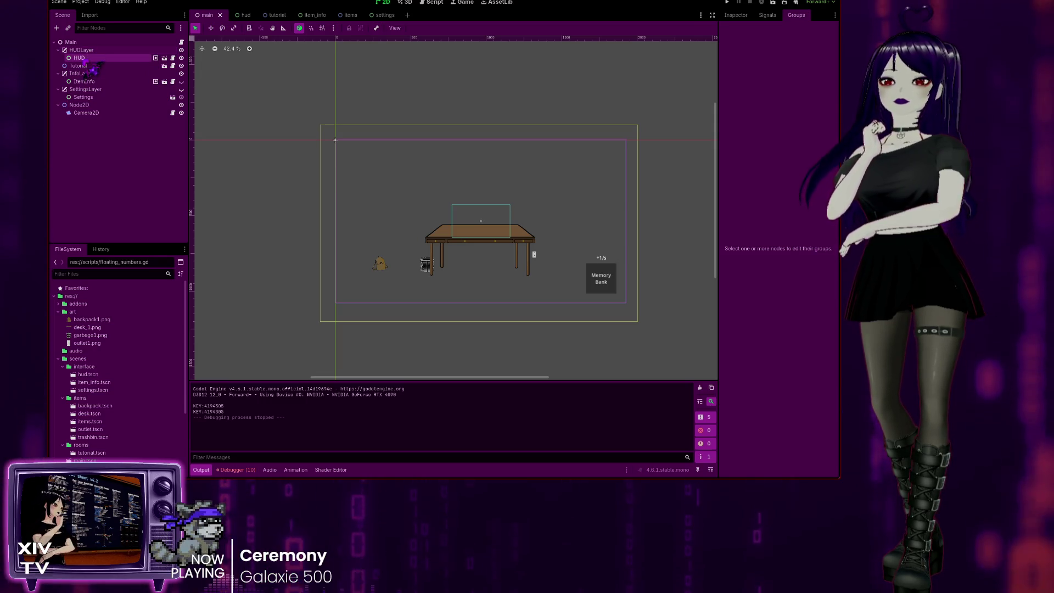
# Step: Switch to the hud scene and inspect the HUD node's properties with no filter
pyautogui.click(246, 15)
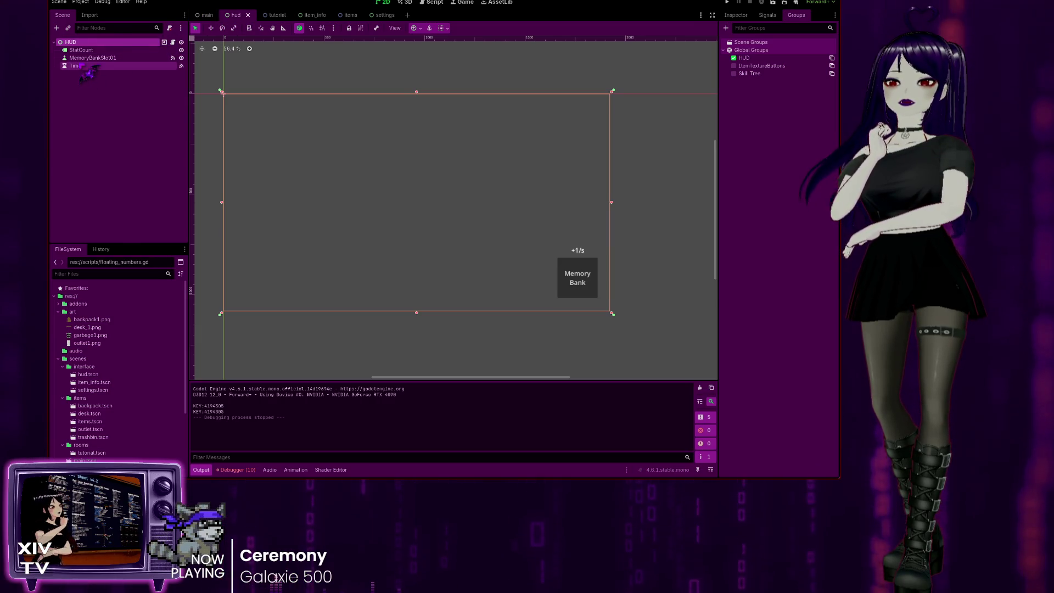
pyautogui.click(88, 58)
pyautogui.click(91, 42)
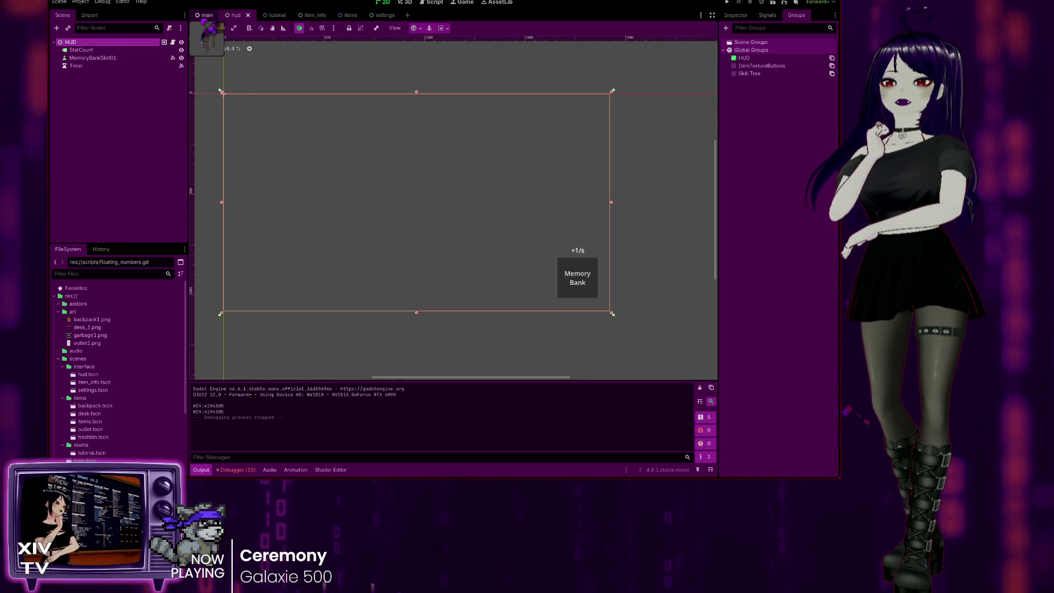
pyautogui.click(735, 15)
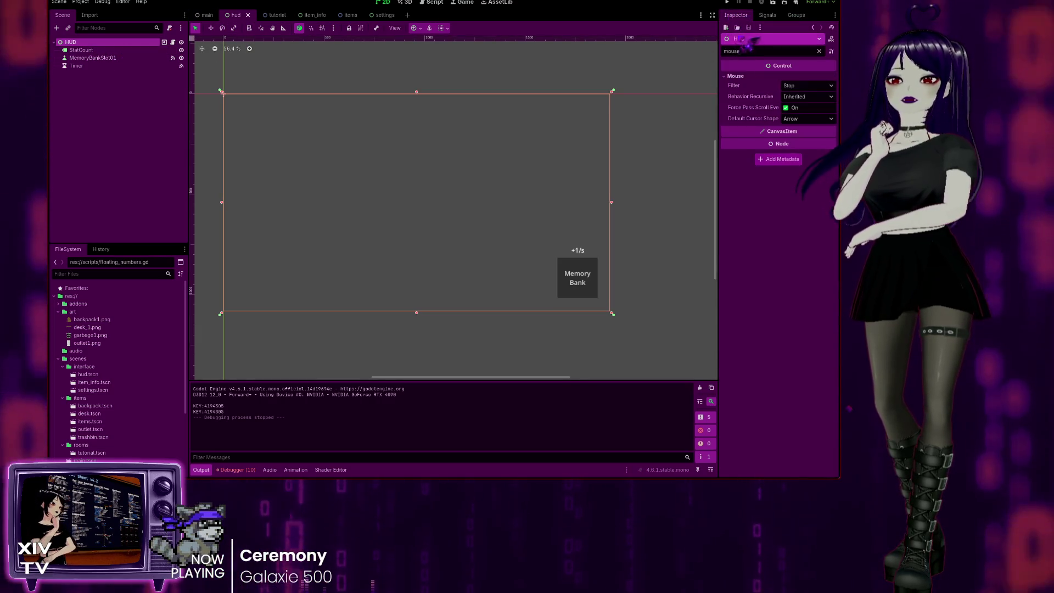
pyautogui.click(819, 51)
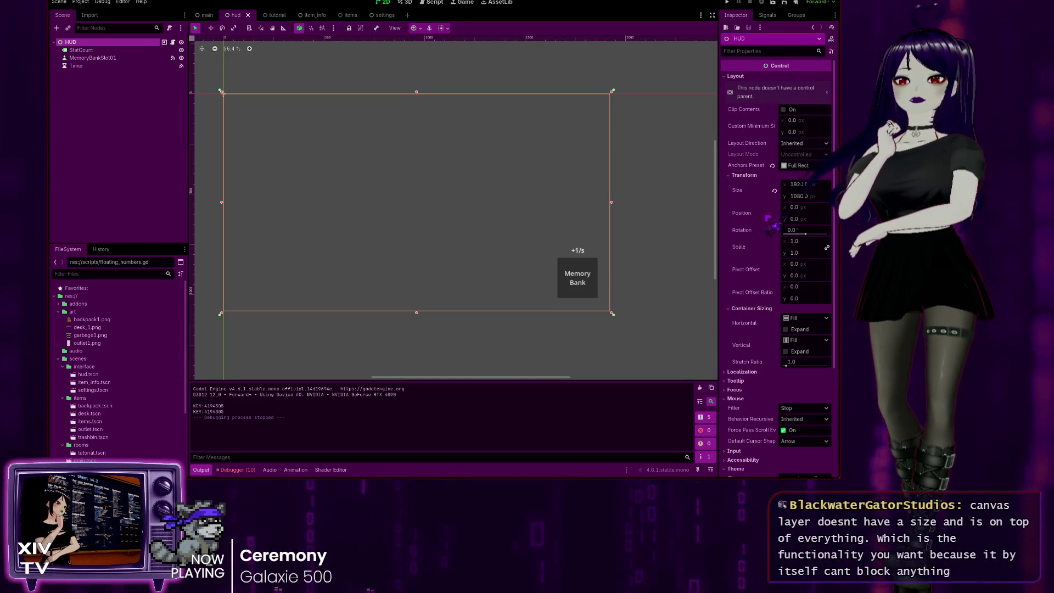
# Step: Filter the Inspector for 'layer', expand Visibility, and add a CanvasLayer child under HUD
pyautogui.click(731, 51)
pyautogui.write('layer')
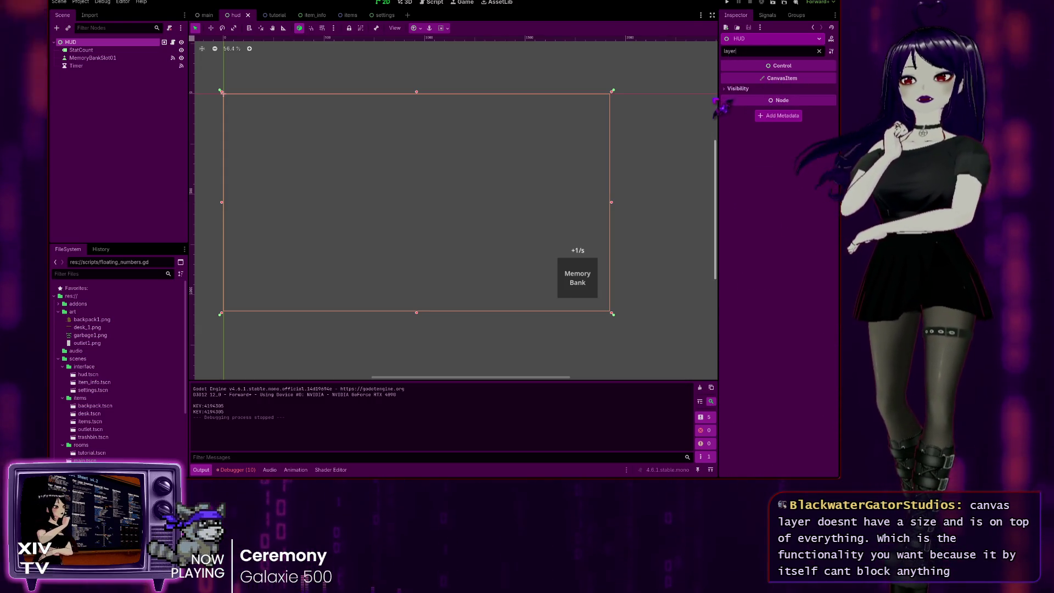
pyautogui.click(731, 89)
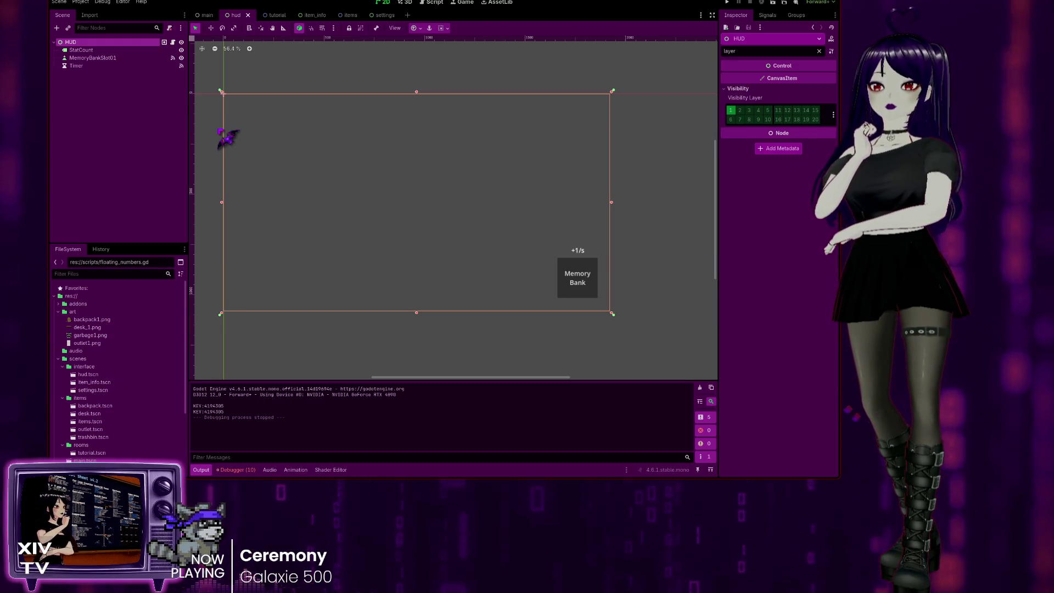
pyautogui.press('Return')
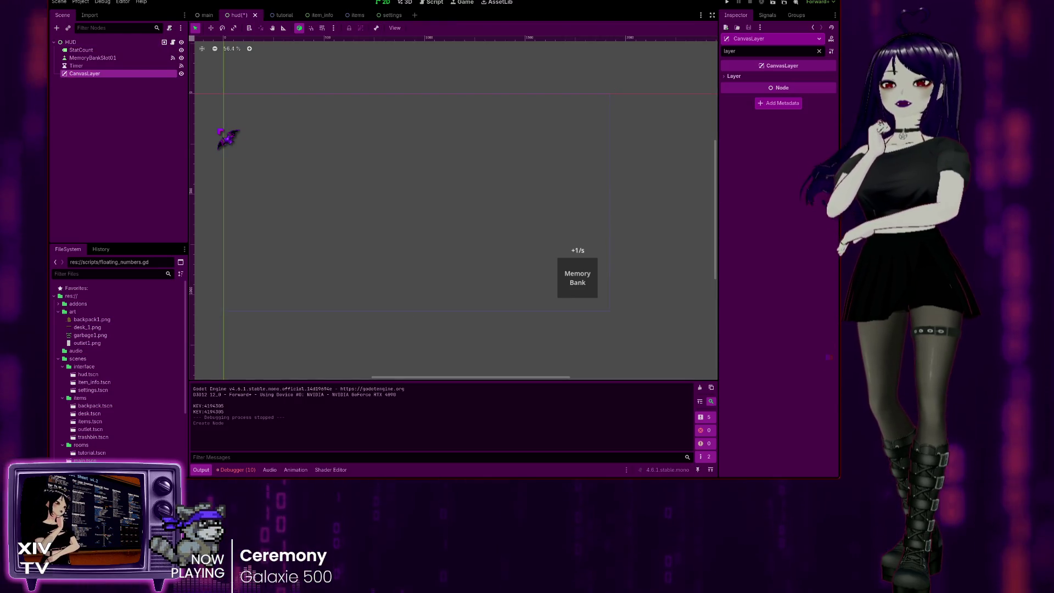
# Step: Undo the CanvasLayer child, change the HUD root's type to CanvasLayer, and reopen hud.gd
pyautogui.click(70, 42)
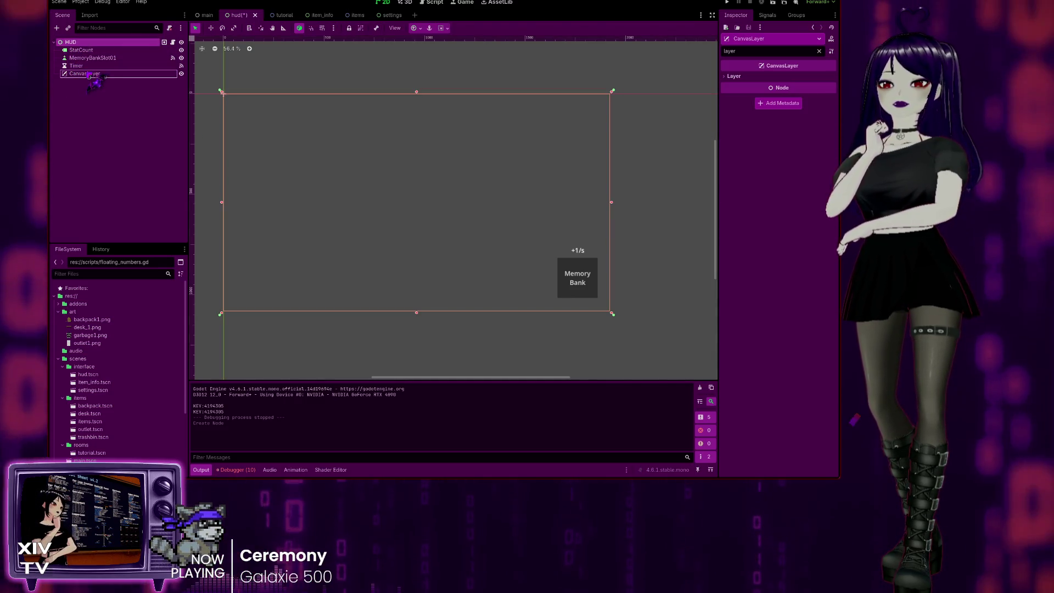
pyautogui.keyDown('ctrl'); pyautogui.click(82, 73); pyautogui.keyUp('ctrl')
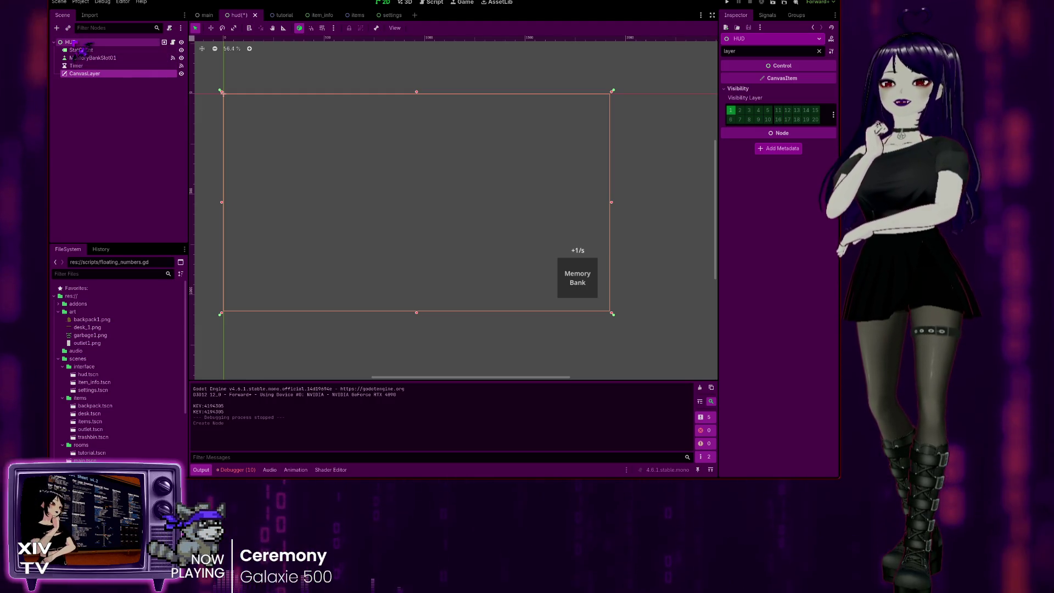
pyautogui.hotkey('ctrl', 'z')
pyautogui.click(71, 42)
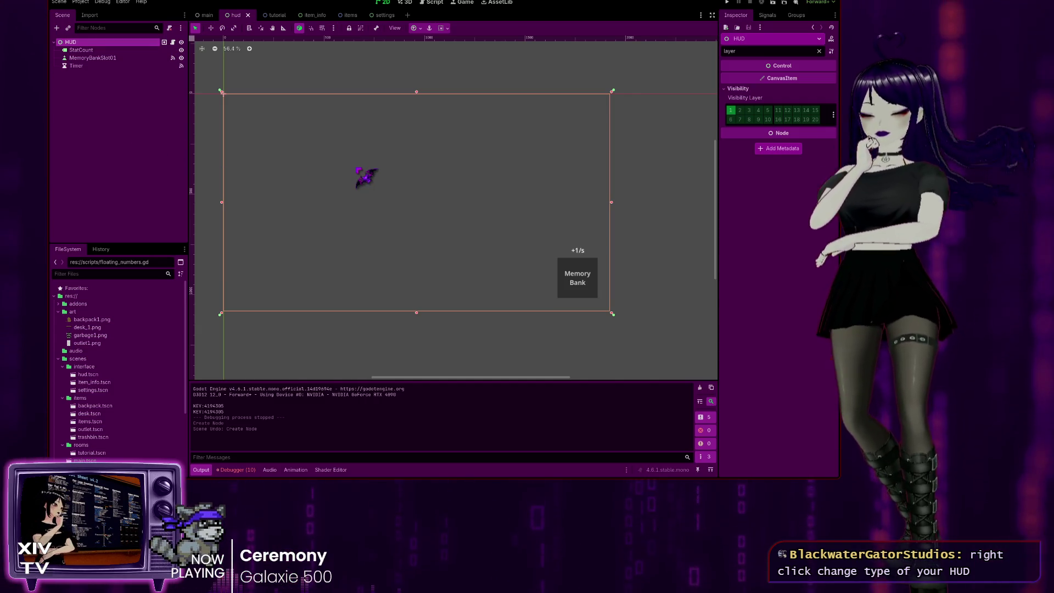
pyautogui.press('Return')
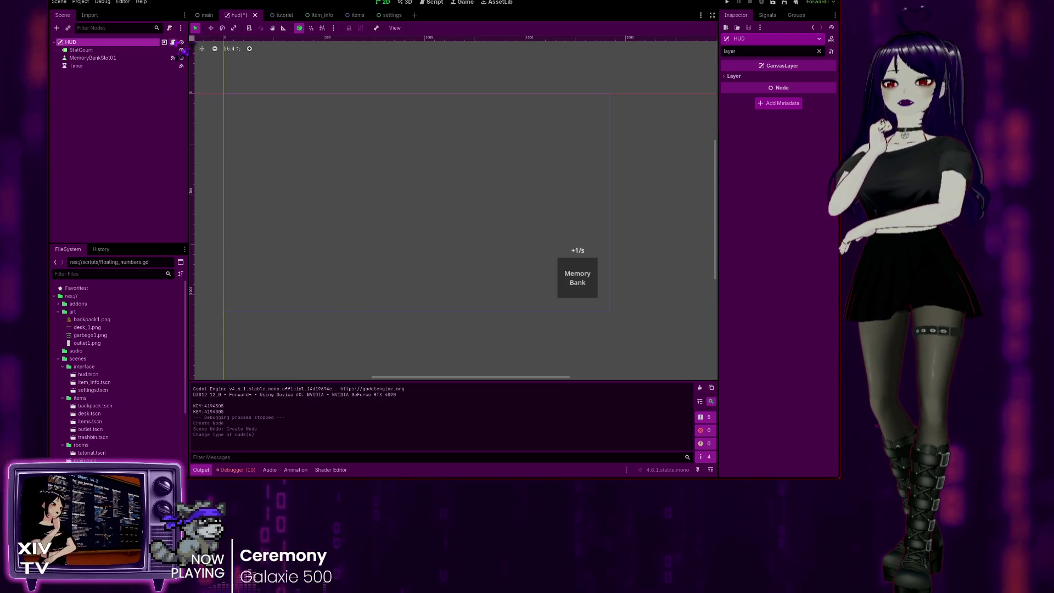
pyautogui.click(172, 42)
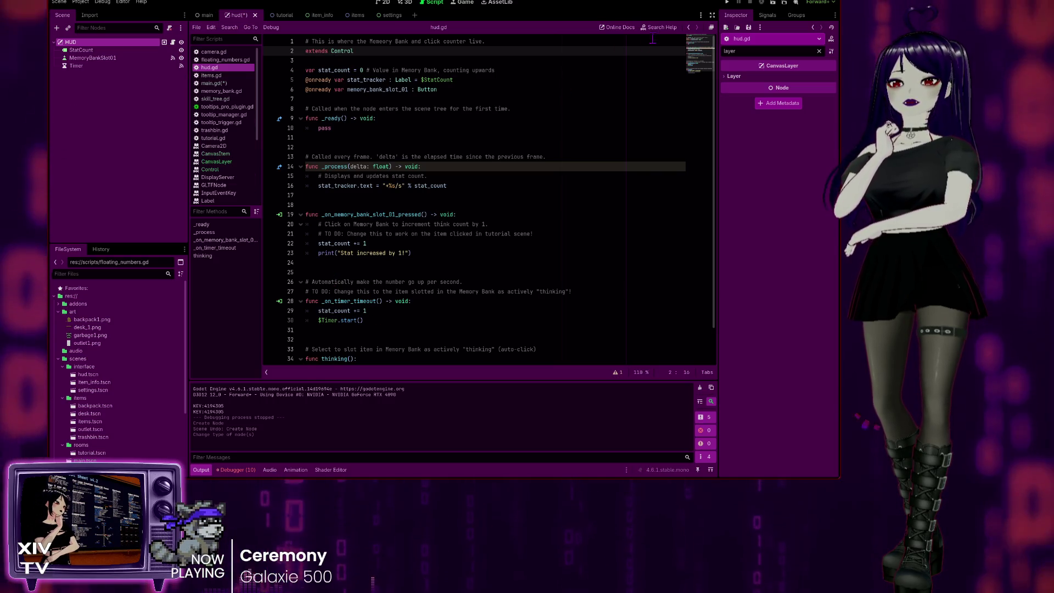
# Step: Clear the debugger's error list, then run and stop the game
pyautogui.click(249, 470)
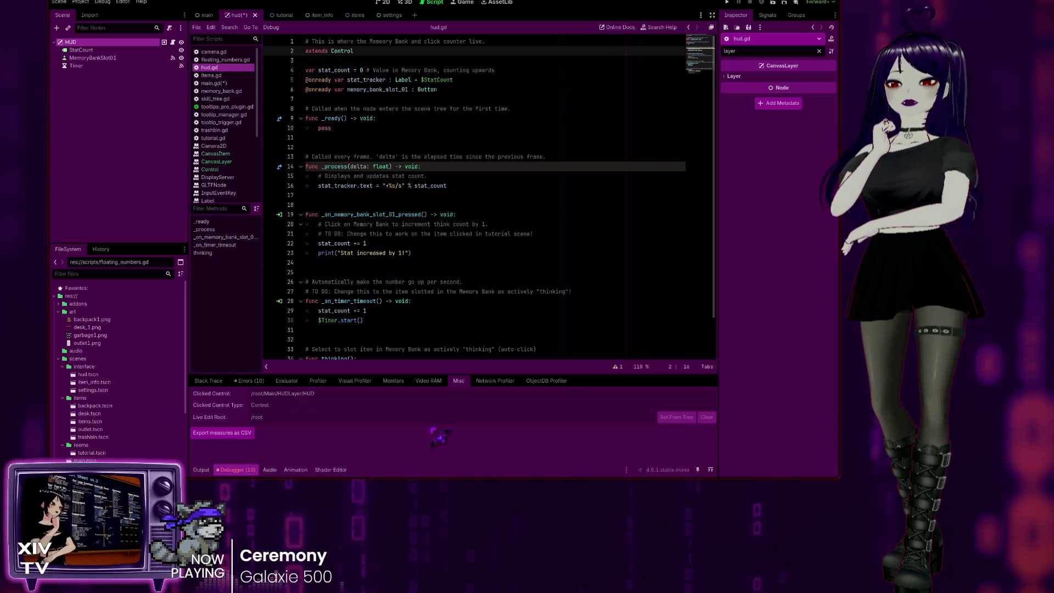
pyautogui.click(241, 381)
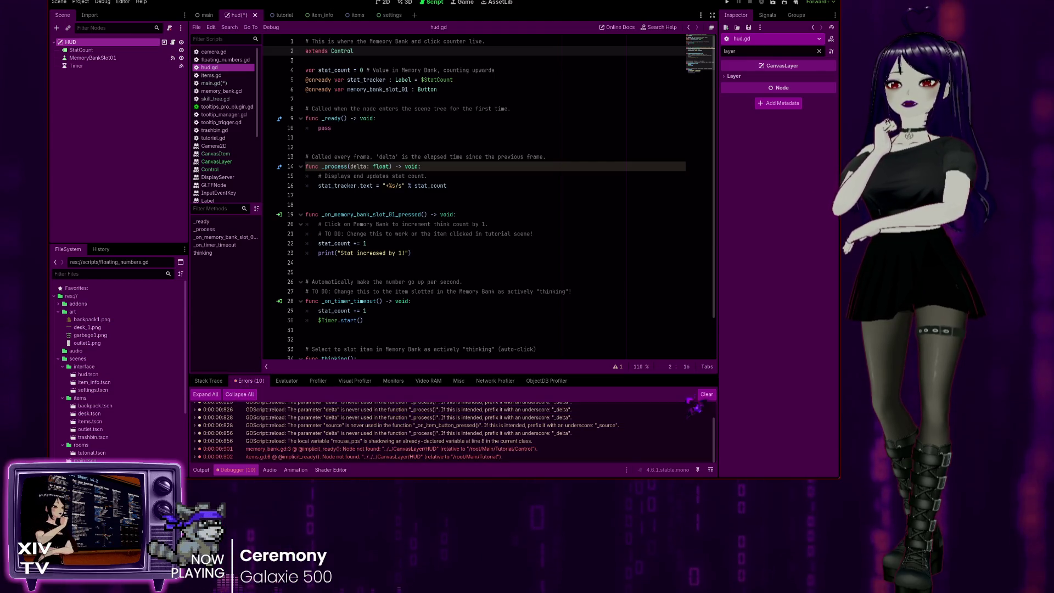
pyautogui.click(707, 394)
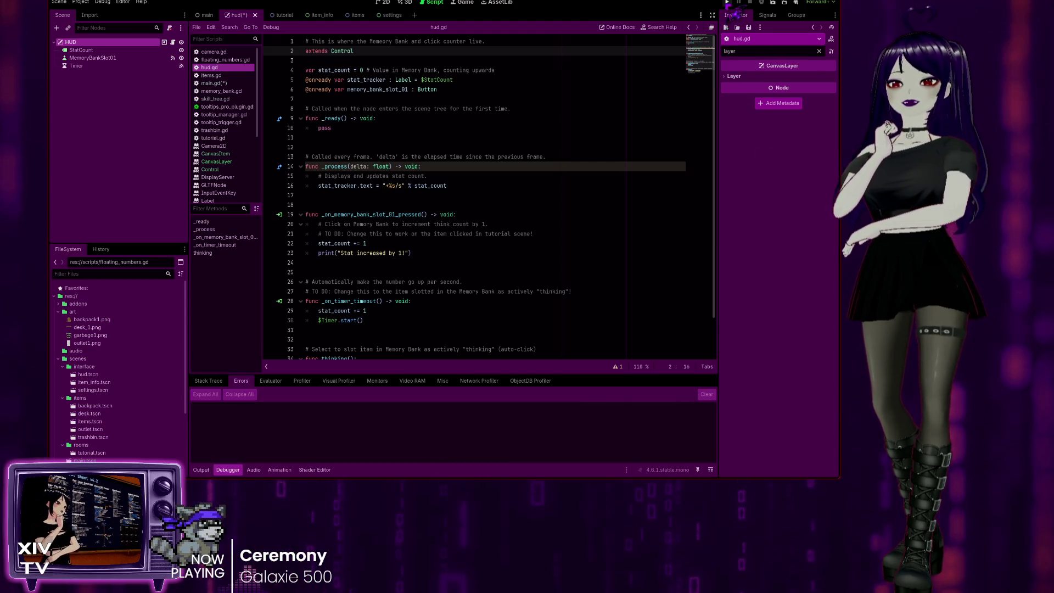
pyautogui.click(727, 3)
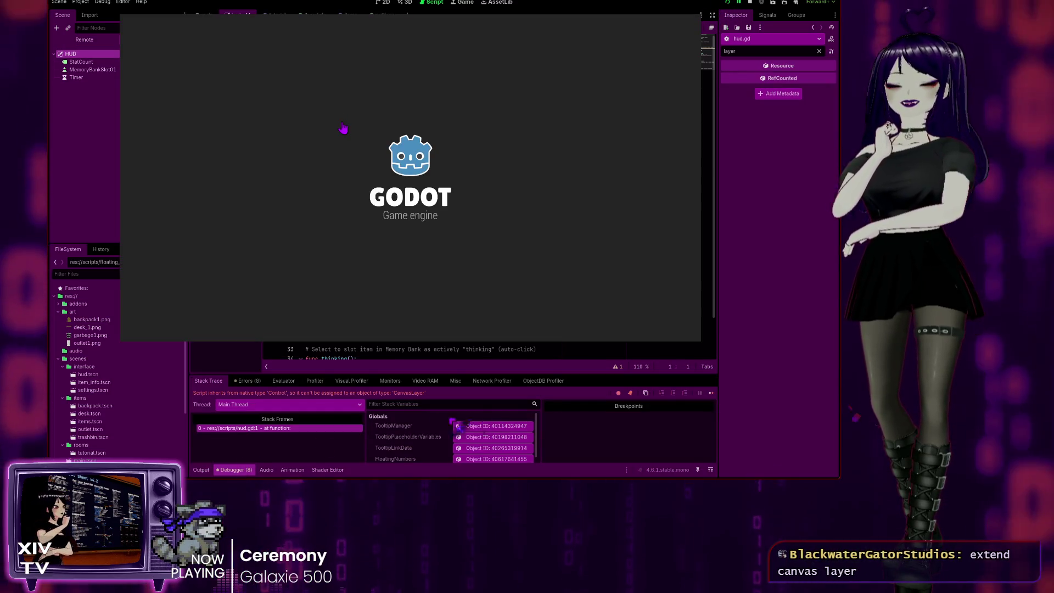
pyautogui.click(749, 2)
# Step: Change hud.gd to 'extends CanvasLayer', save, and run the game
pyautogui.doubleClick(349, 51)
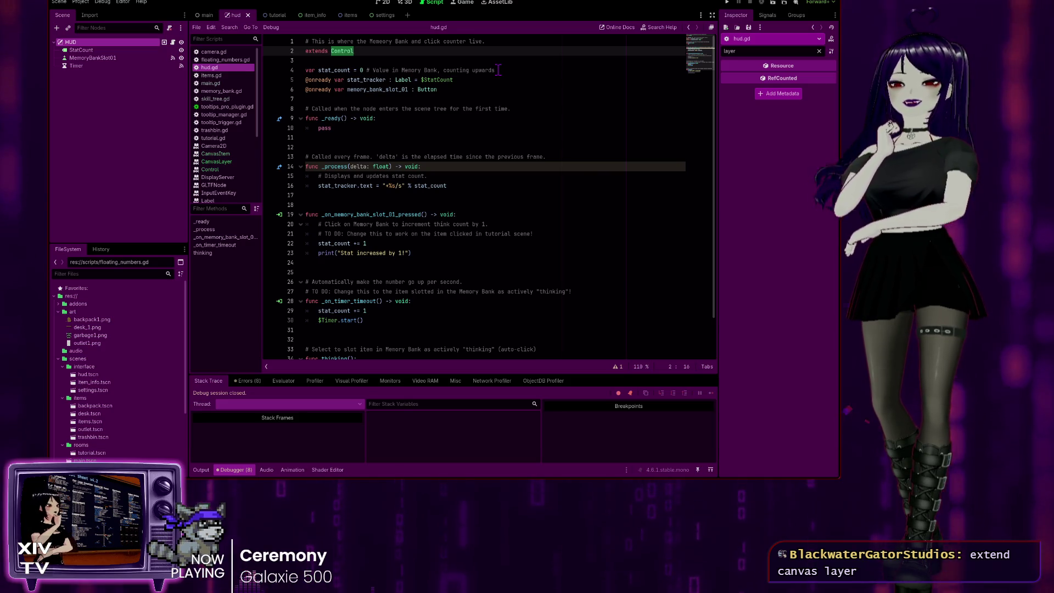
pyautogui.write('CanvasLa')
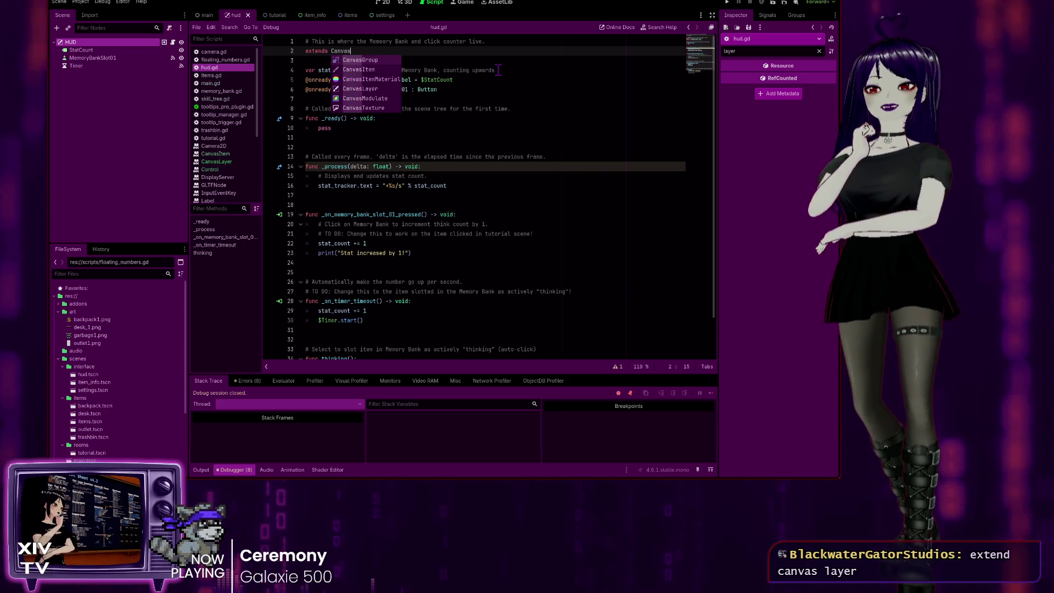
pyautogui.press('Return')
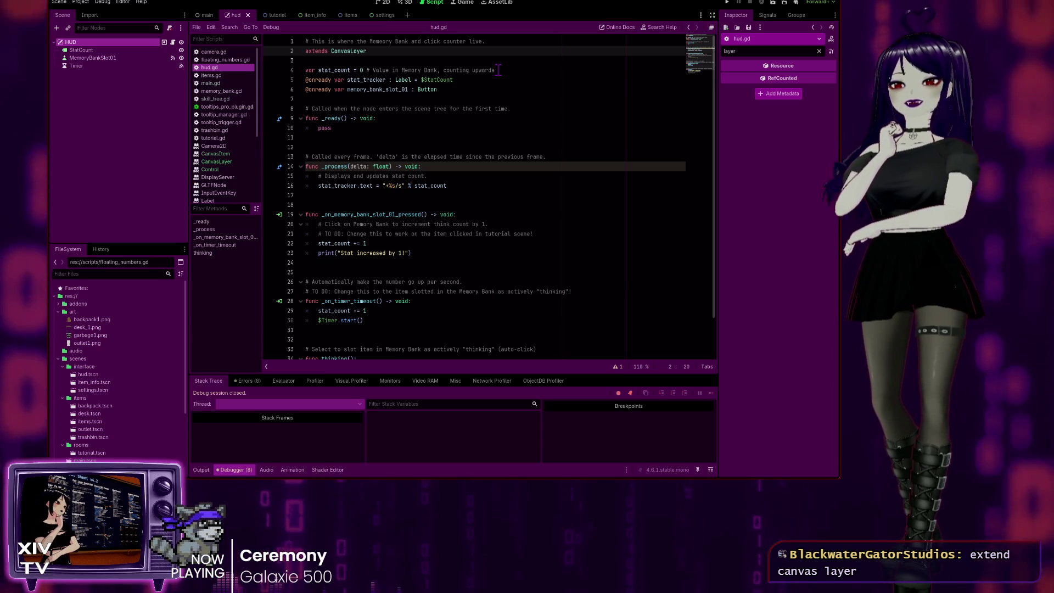
pyautogui.press('F5')
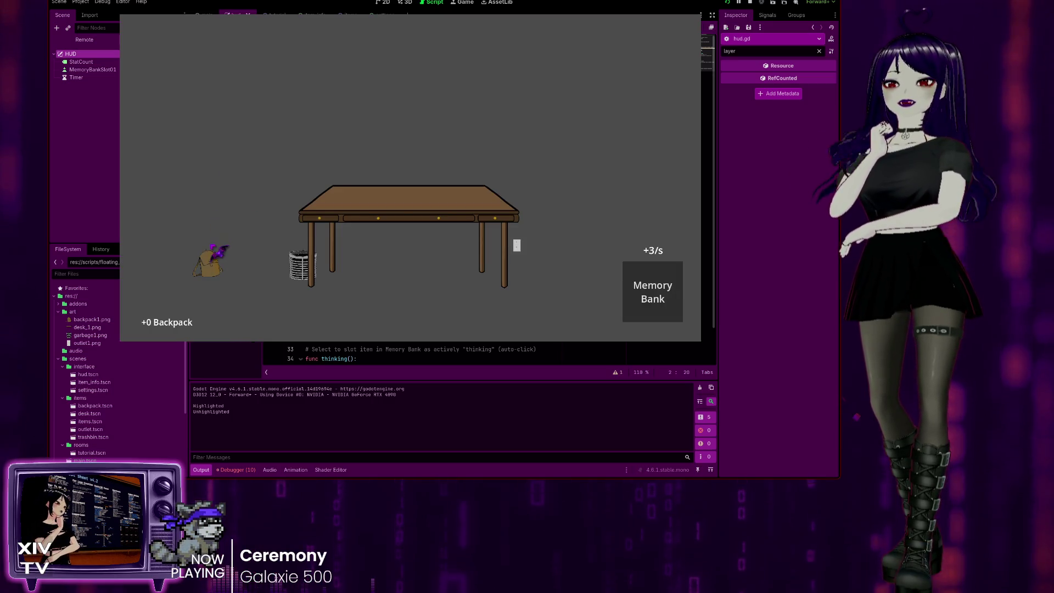
# Step: Inspect the backpack and the desk item in the running game, then stop it
pyautogui.rightClick(208, 262)
pyautogui.click(222, 266)
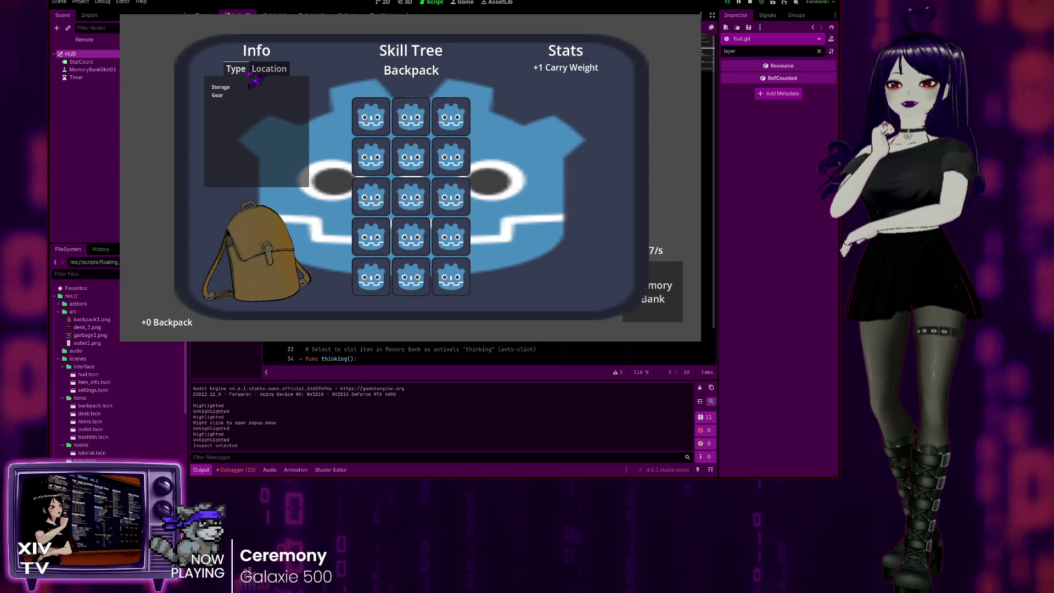
pyautogui.press('Escape')
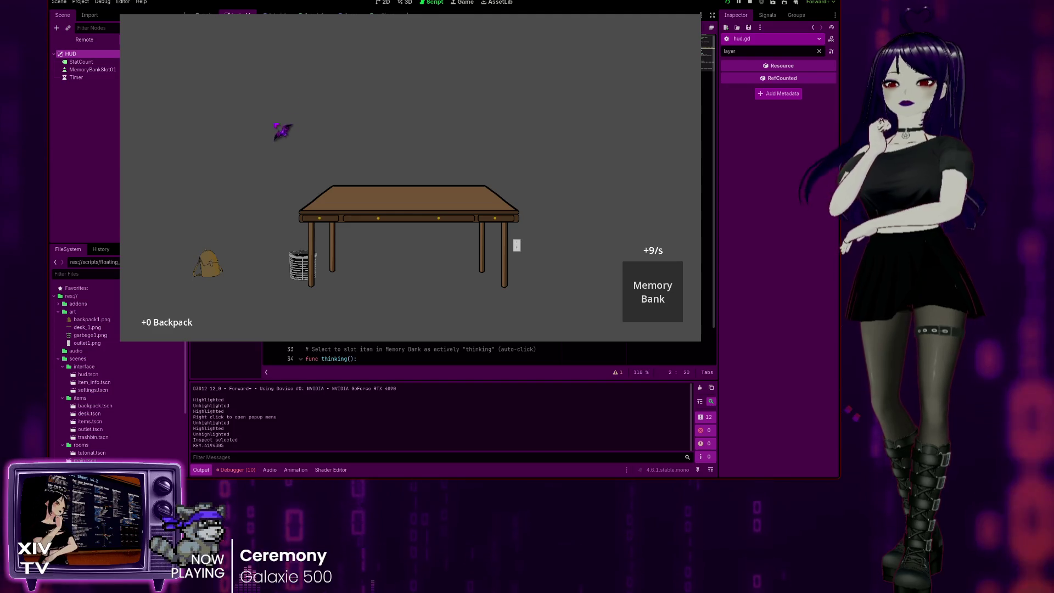
pyautogui.press('Escape')
pyautogui.press('Escape')
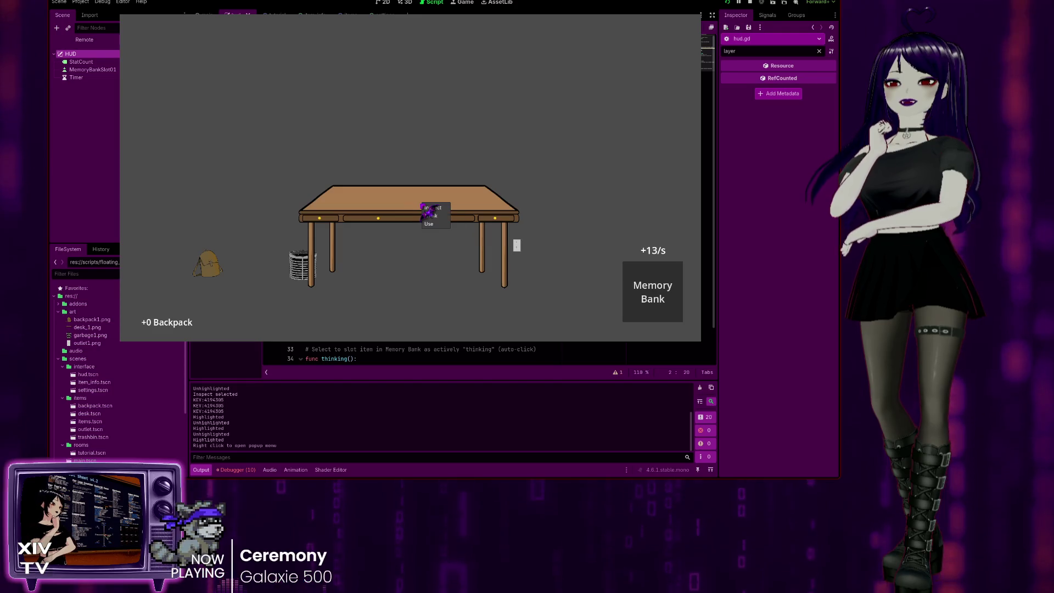
pyautogui.rightClick(451, 220)
pyautogui.click(451, 222)
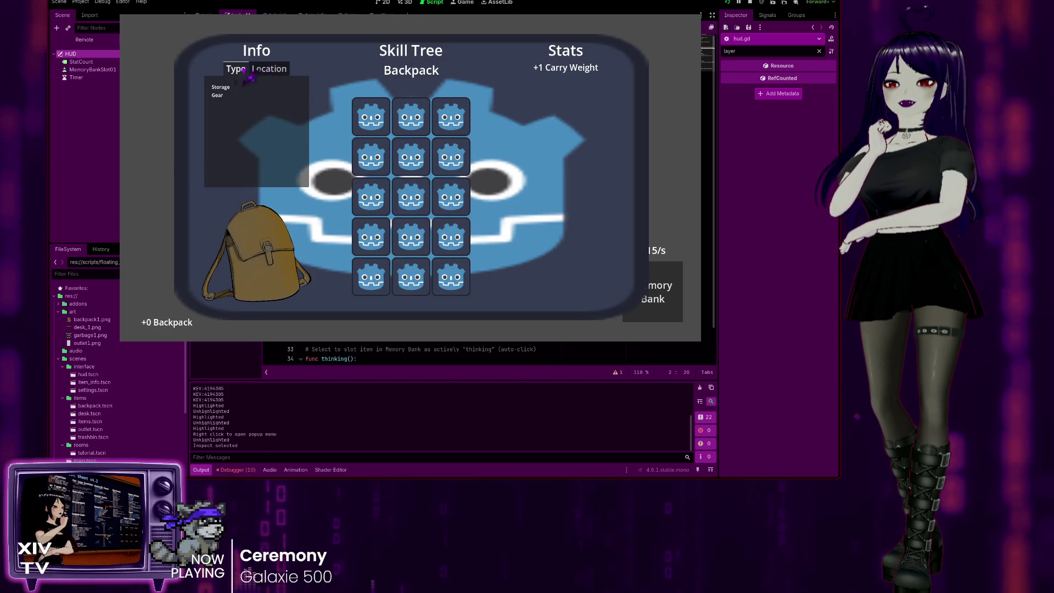
pyautogui.press('Escape')
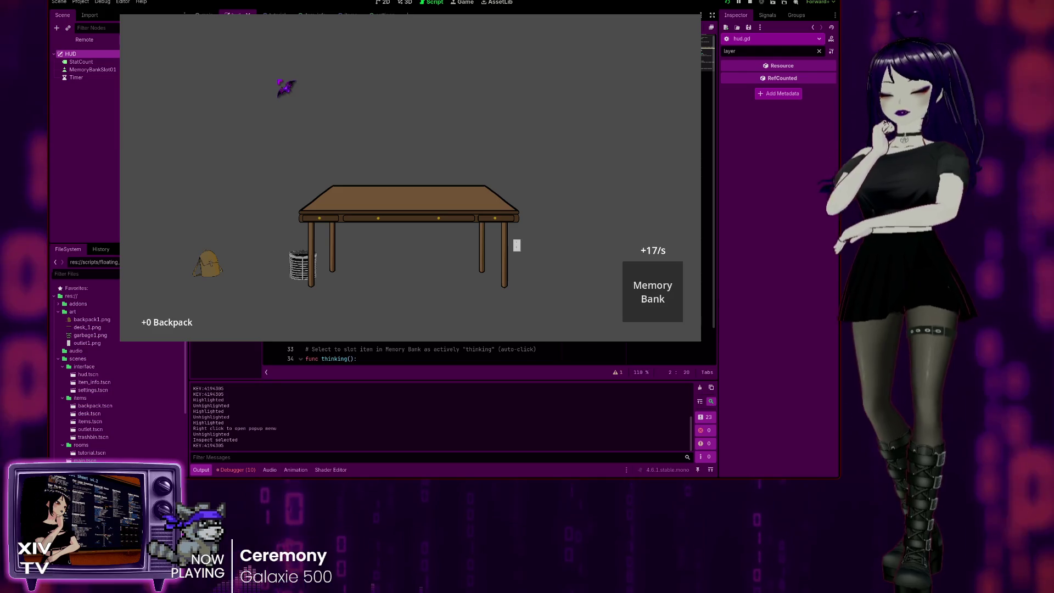
pyautogui.press('i')
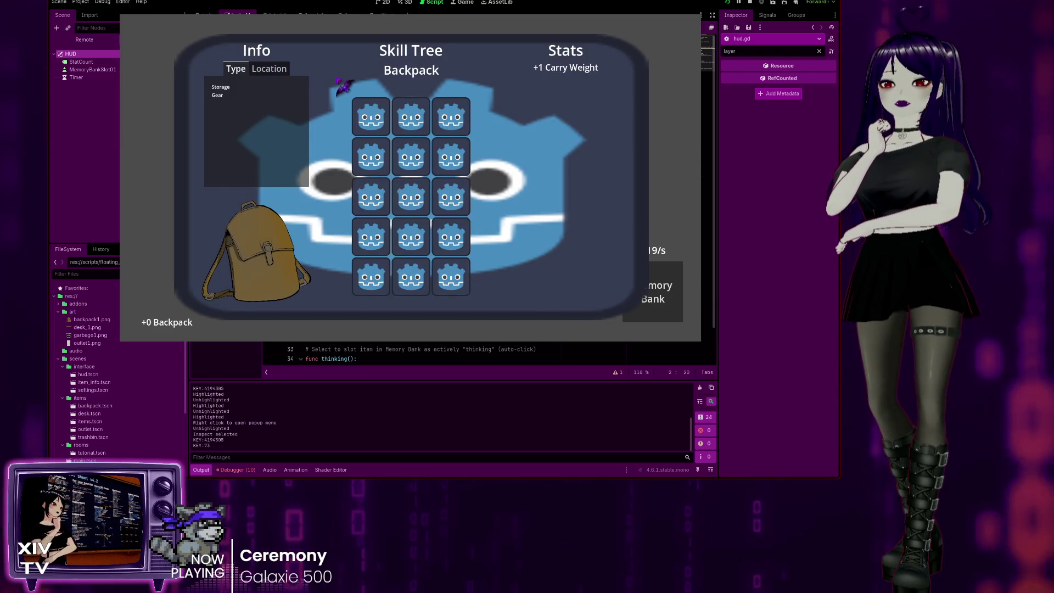
pyautogui.press('Escape')
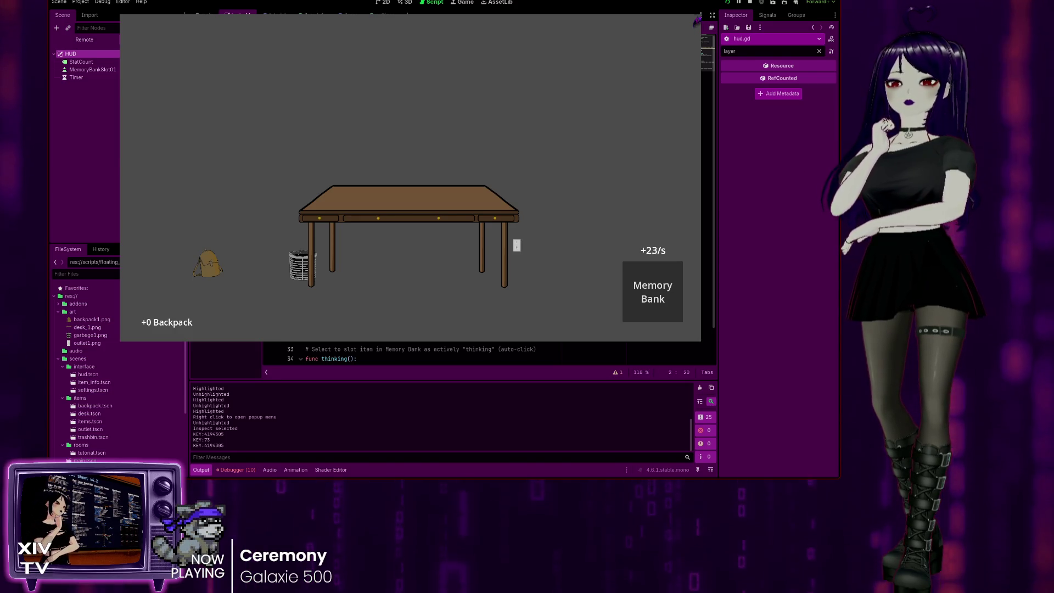
pyautogui.press('F8')
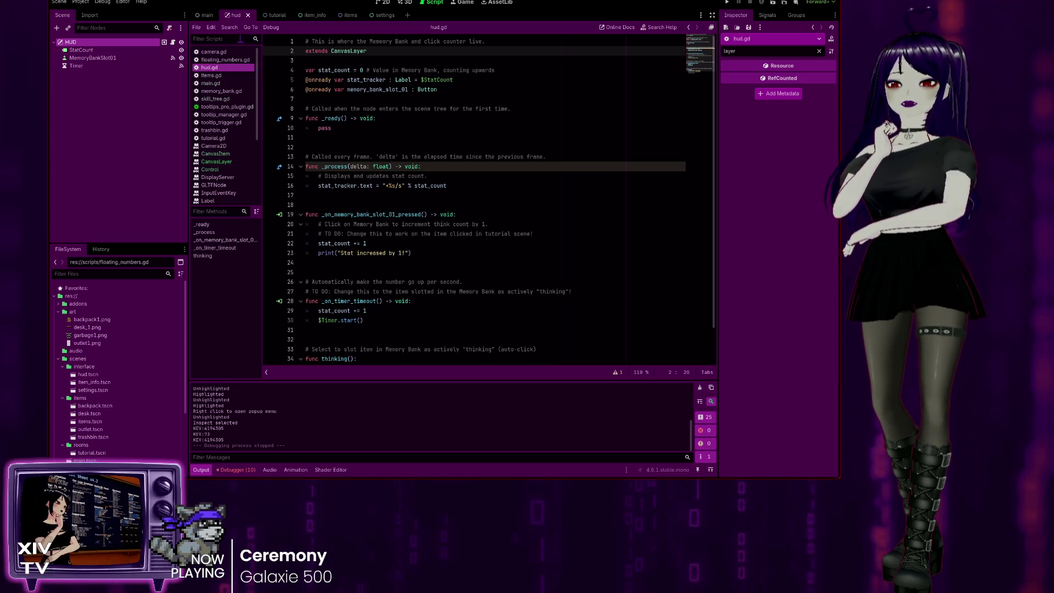
# Step: In the main scene, move HUD onto Main, delete HUDLayer, and run the game
pyautogui.click(207, 17)
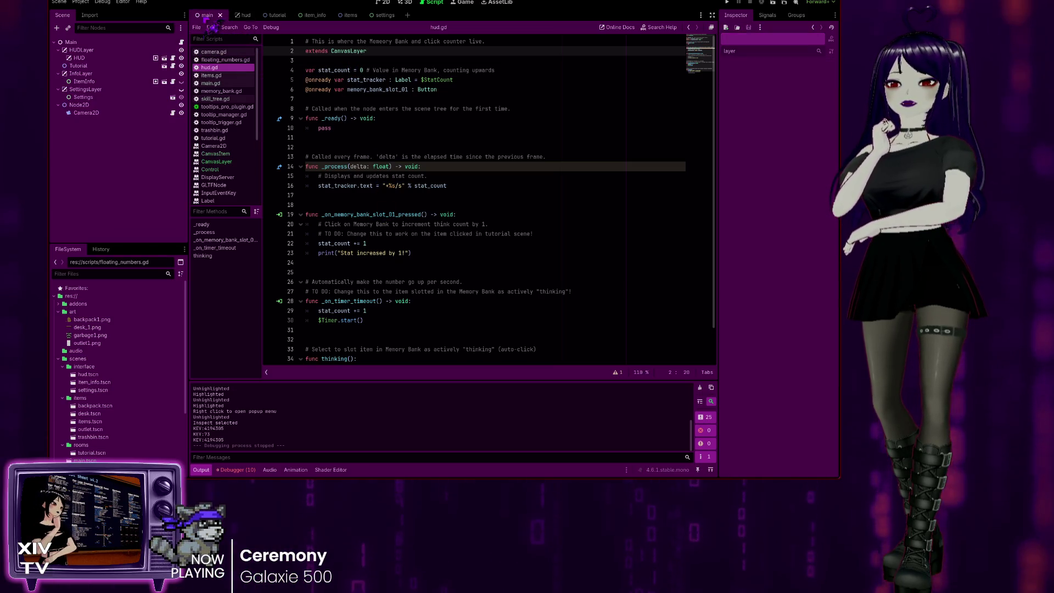
pyautogui.click(81, 50)
pyautogui.moveTo(83, 58); pyautogui.dragTo(83, 44)
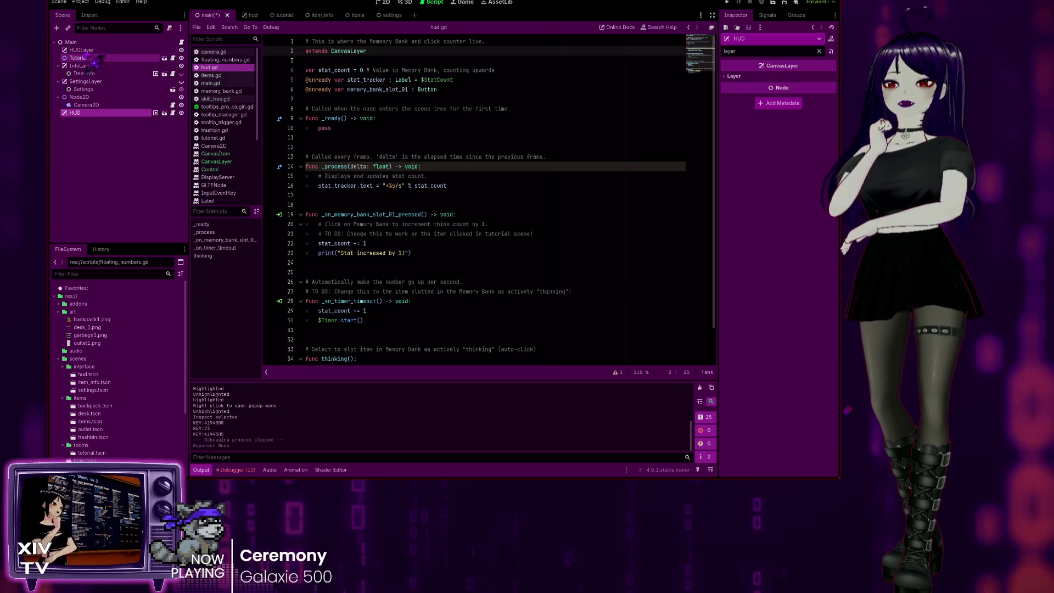
pyautogui.click(86, 50)
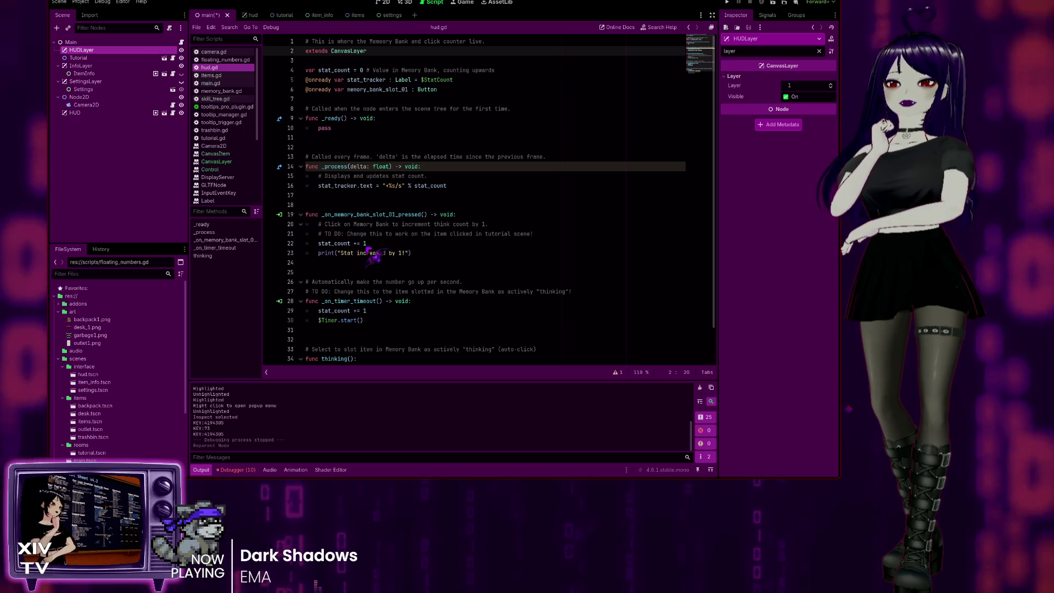
pyautogui.press('Delete')
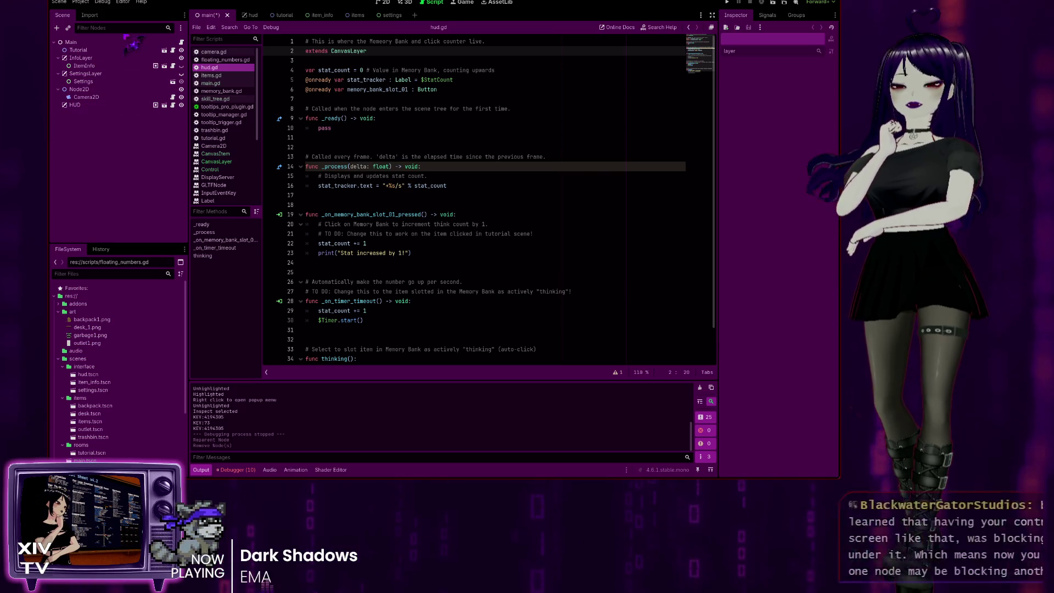
pyautogui.click(729, 4)
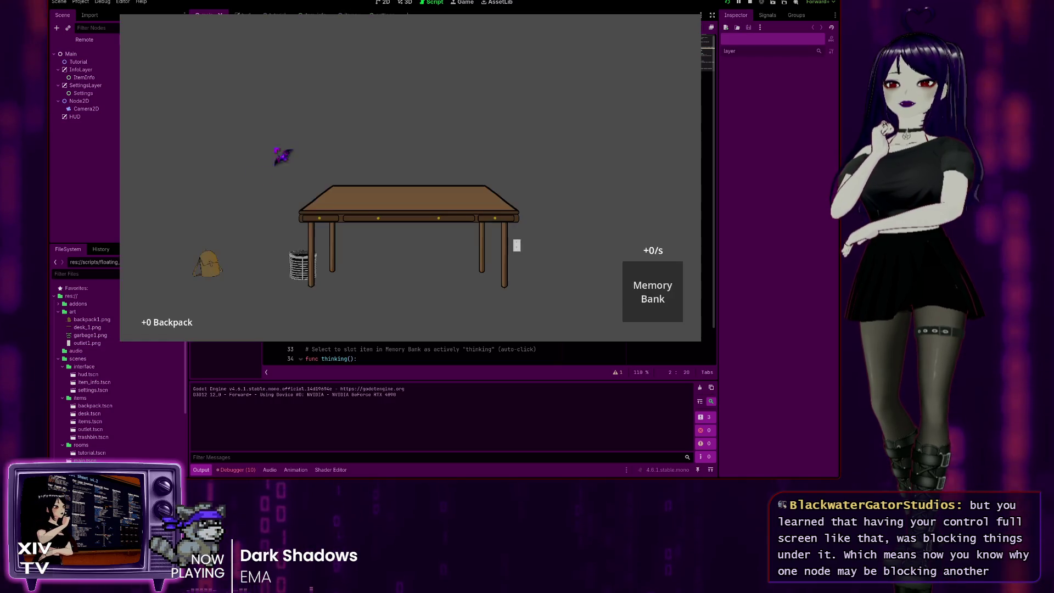
# Step: Click the backpack three times and inspect it in-game, then stop the game
pyautogui.click(212, 263)
pyautogui.click(211, 264)
pyautogui.click(211, 263)
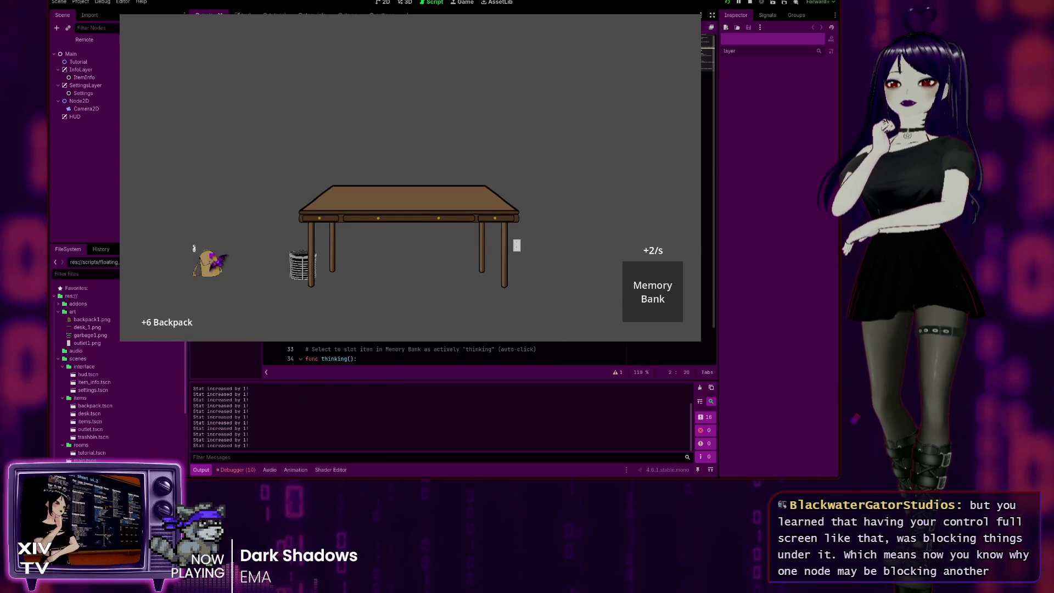
pyautogui.rightClick(214, 254)
pyautogui.click(219, 258)
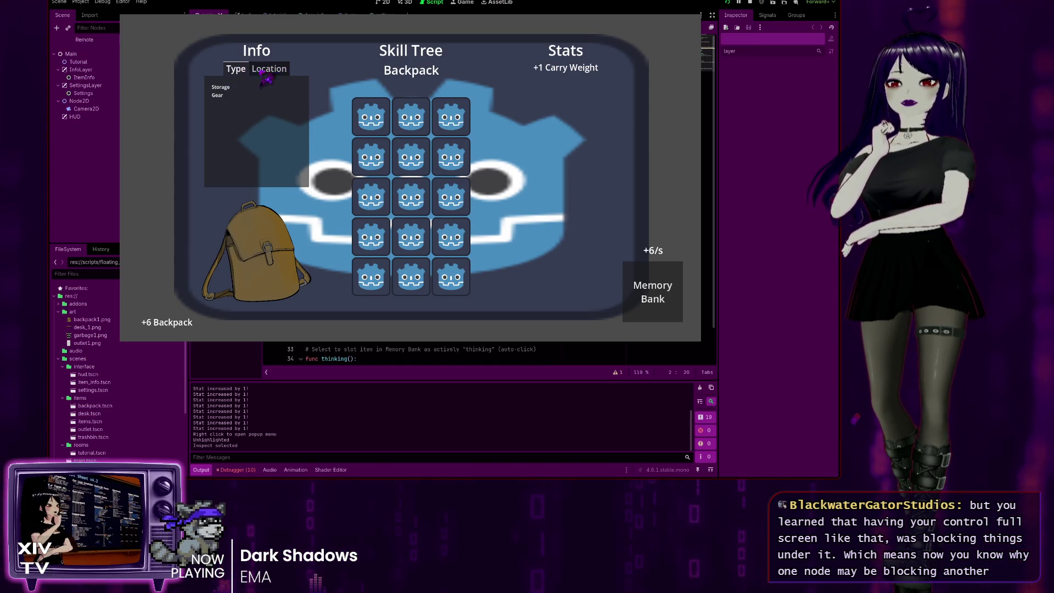
pyautogui.press('Escape')
pyautogui.press('F8')
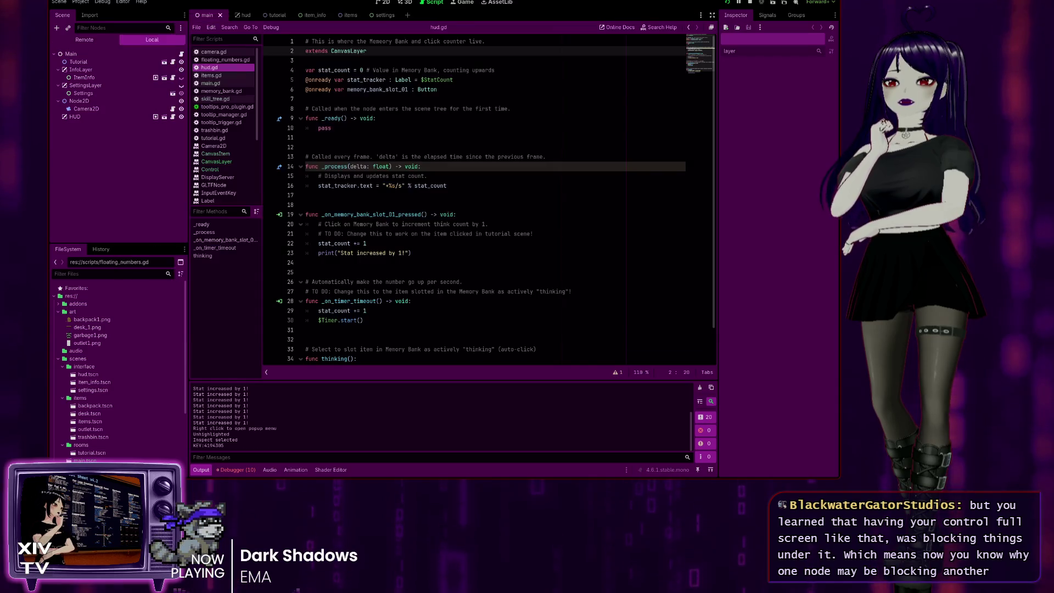
# Step: Move HUD above Tutorial as Main's first child, then switch to the hud scene
pyautogui.click(88, 105)
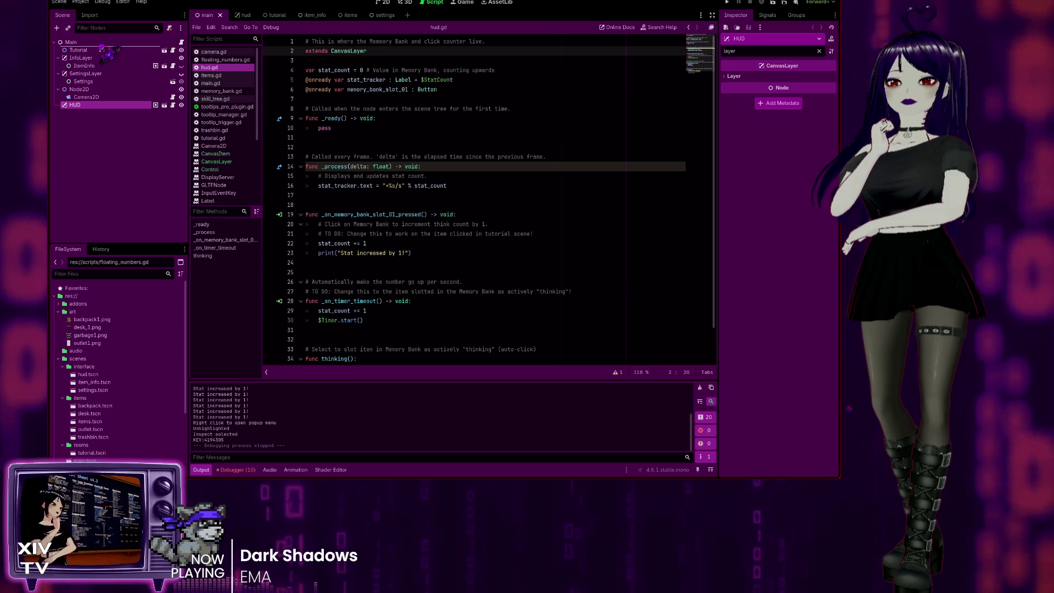
pyautogui.moveTo(106, 52); pyautogui.dragTo(106, 51)
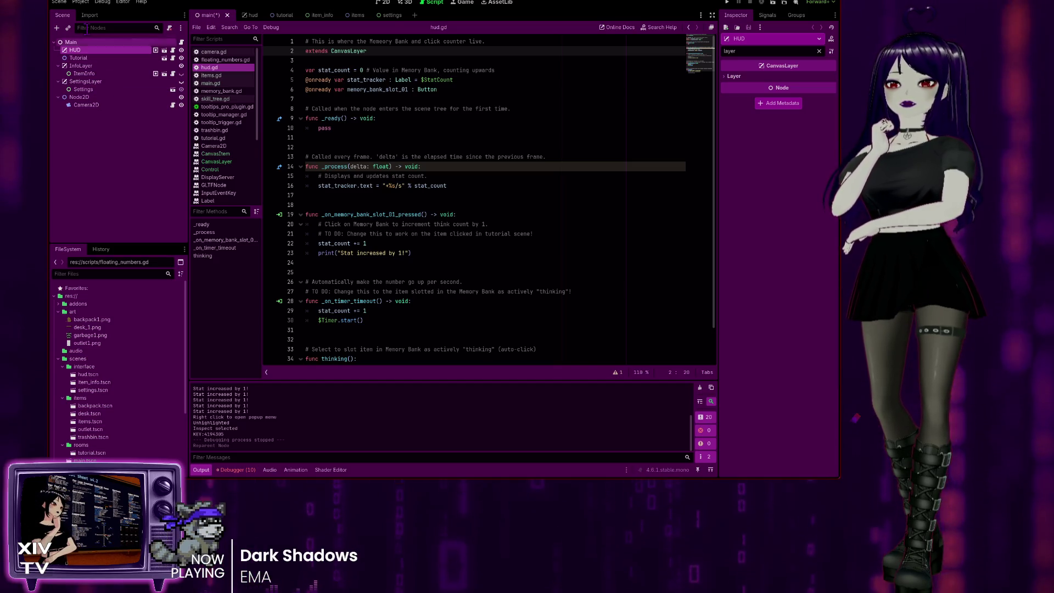
pyautogui.click(242, 15)
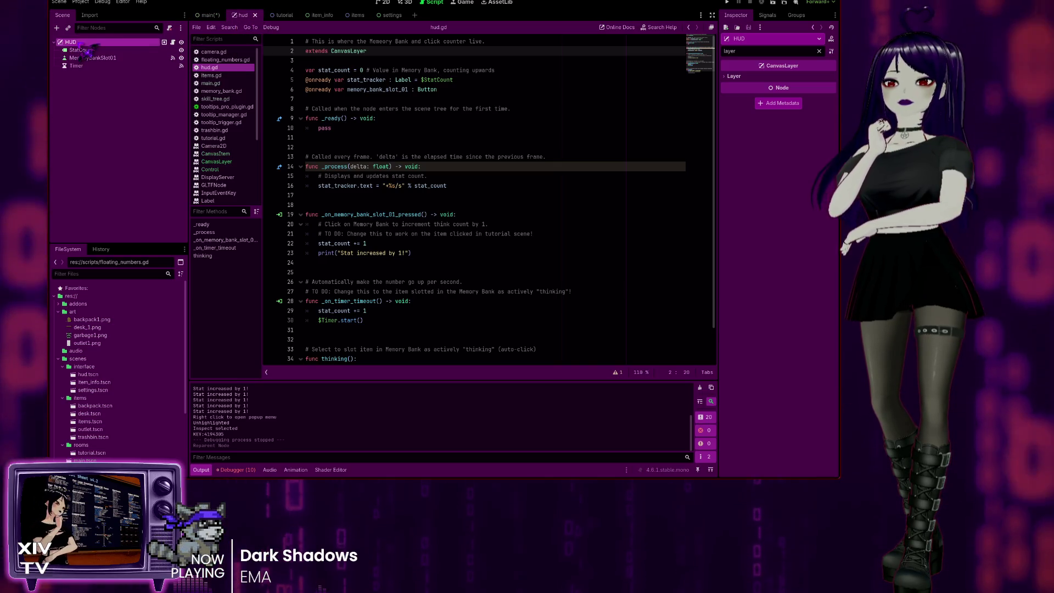
# Step: Inspect StatCount, MemoryBankSlot01, Timer and HUD, expanding HUD's Layer setting and clearing the filter
pyautogui.click(384, 4)
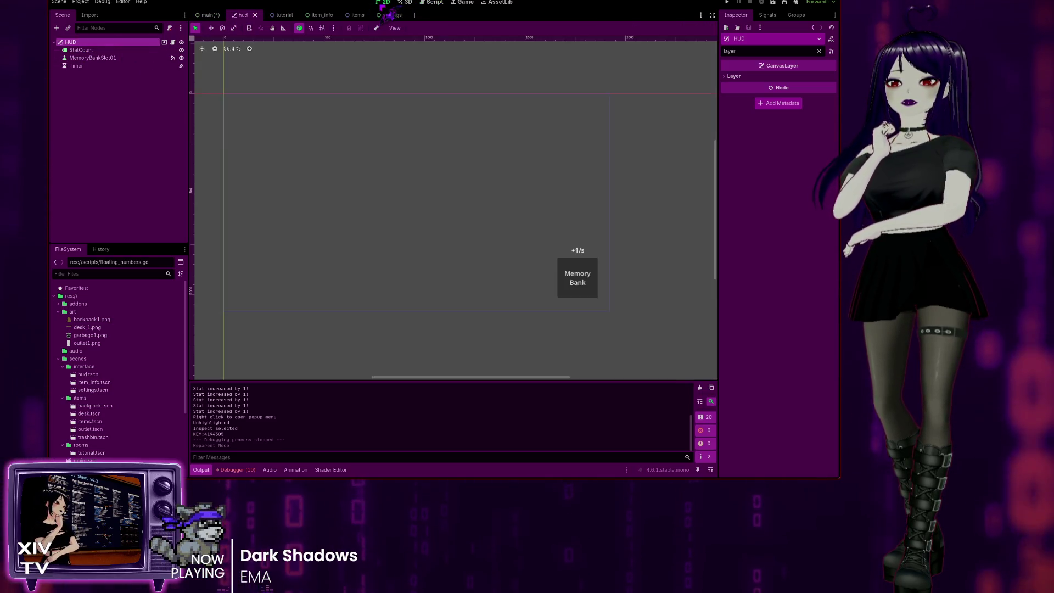
pyautogui.click(82, 50)
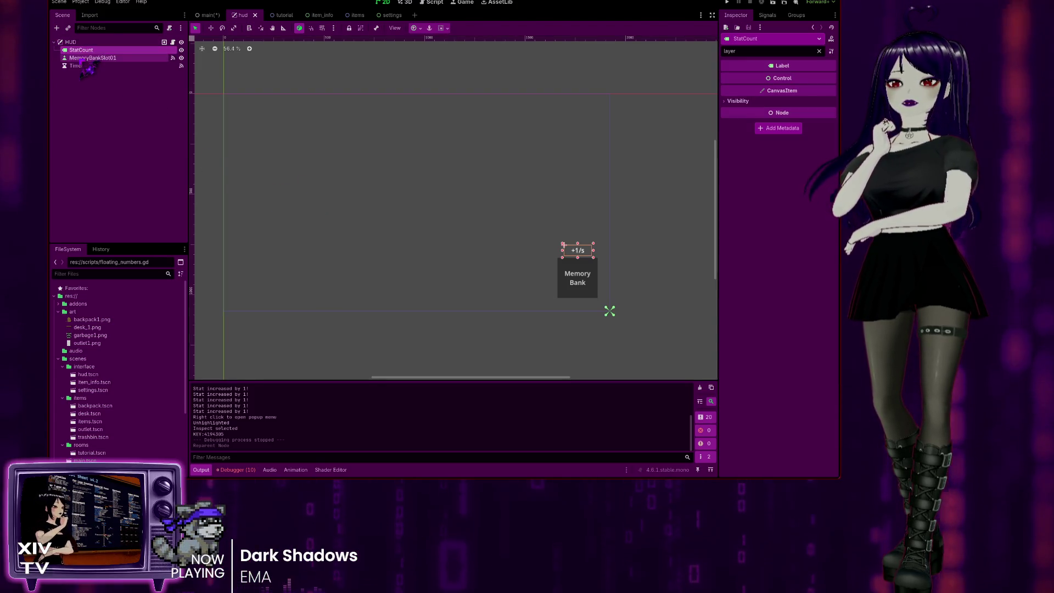
pyautogui.click(88, 57)
pyautogui.click(81, 66)
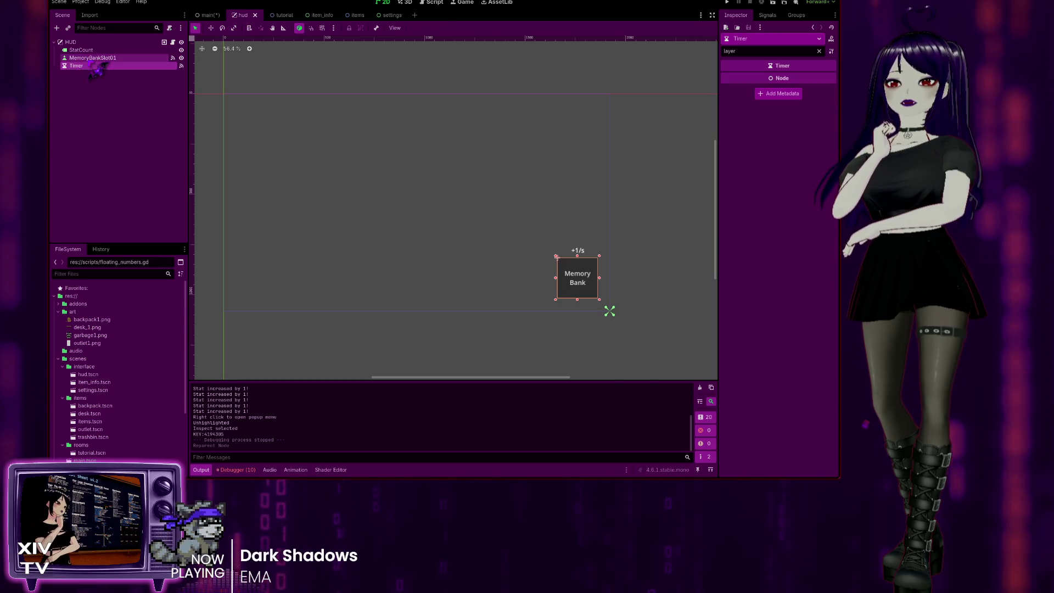
pyautogui.click(87, 58)
pyautogui.click(82, 50)
pyautogui.click(88, 43)
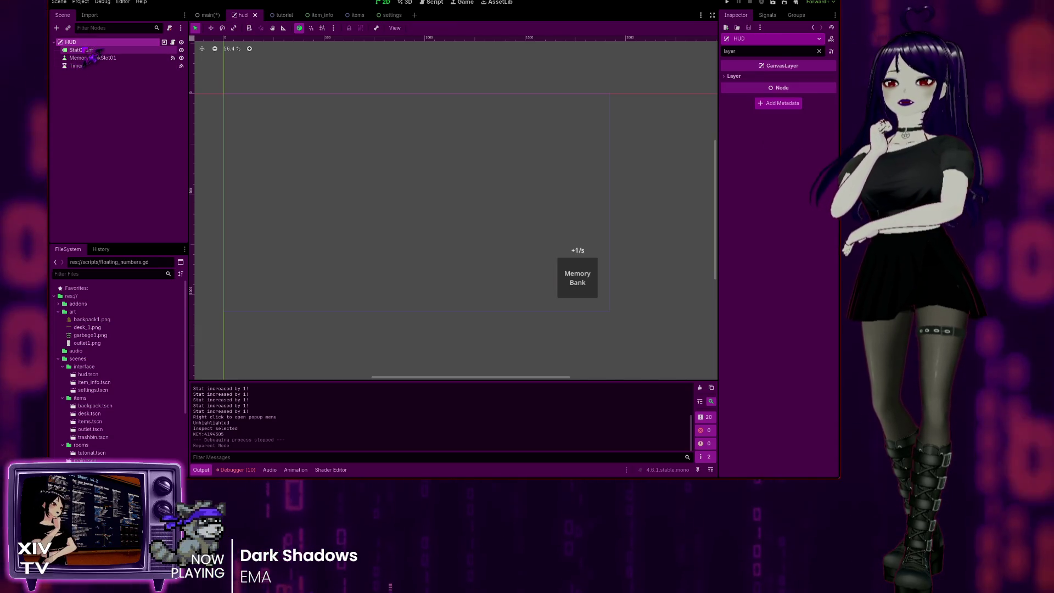
pyautogui.click(736, 76)
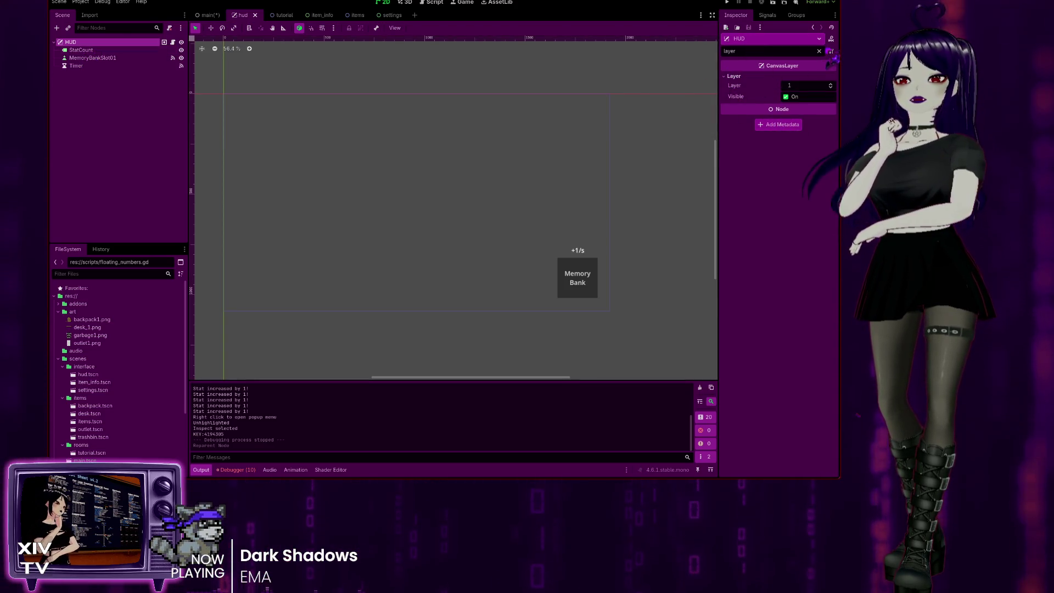
pyautogui.click(819, 51)
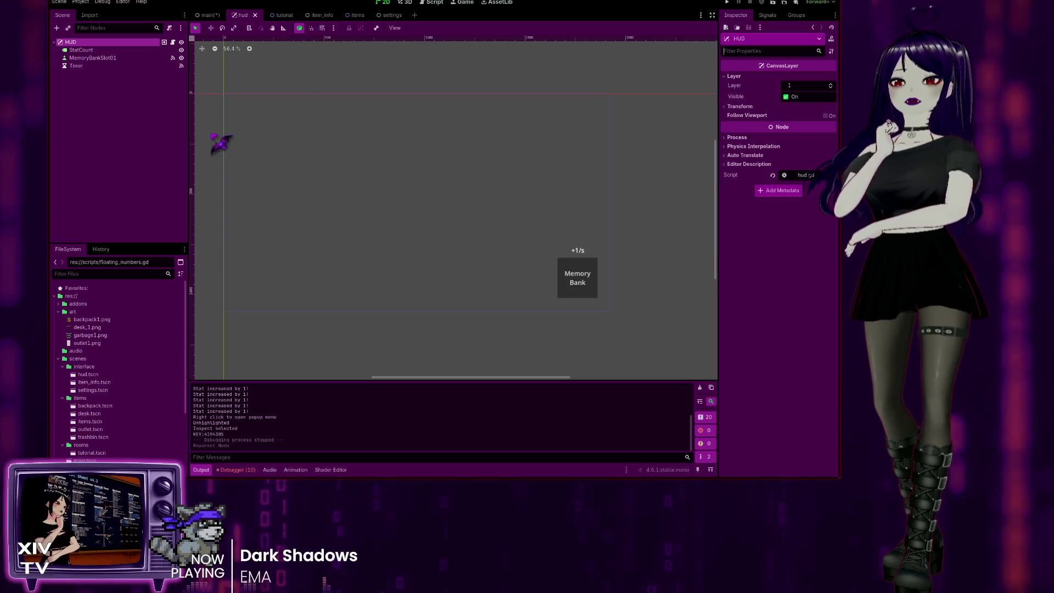
# Step: Recheck the Timer, StatCount and Memory Bank button properties, then return to the main scene
pyautogui.click(77, 65)
pyautogui.click(82, 51)
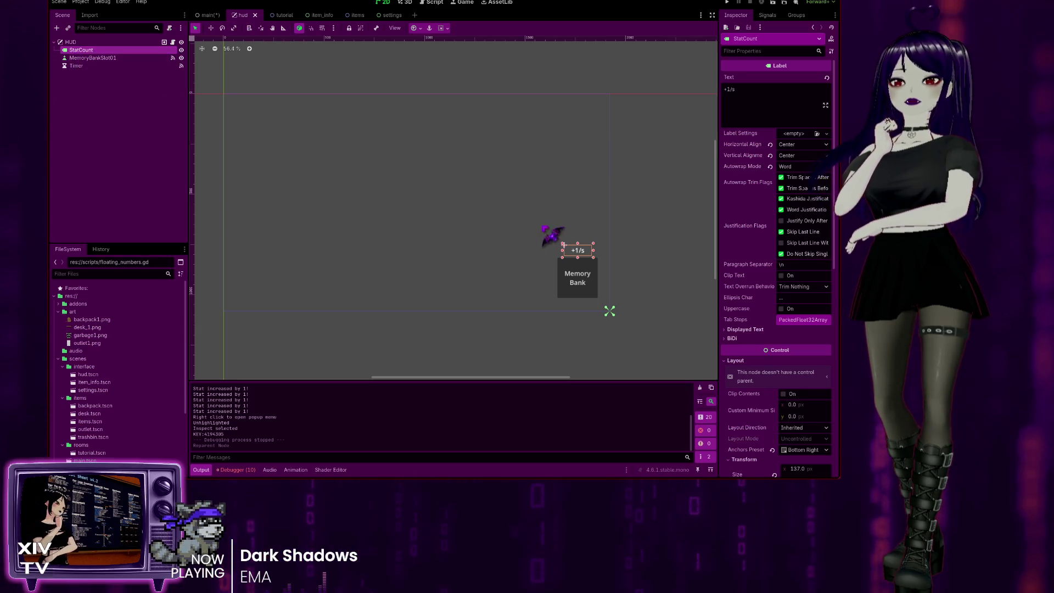
pyautogui.click(110, 58)
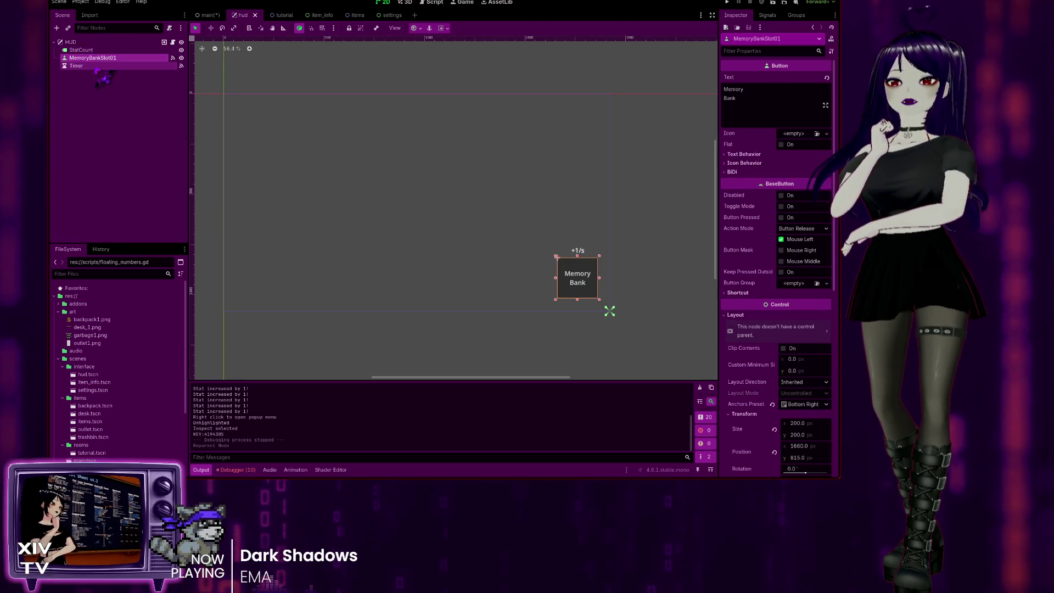
pyautogui.click(80, 66)
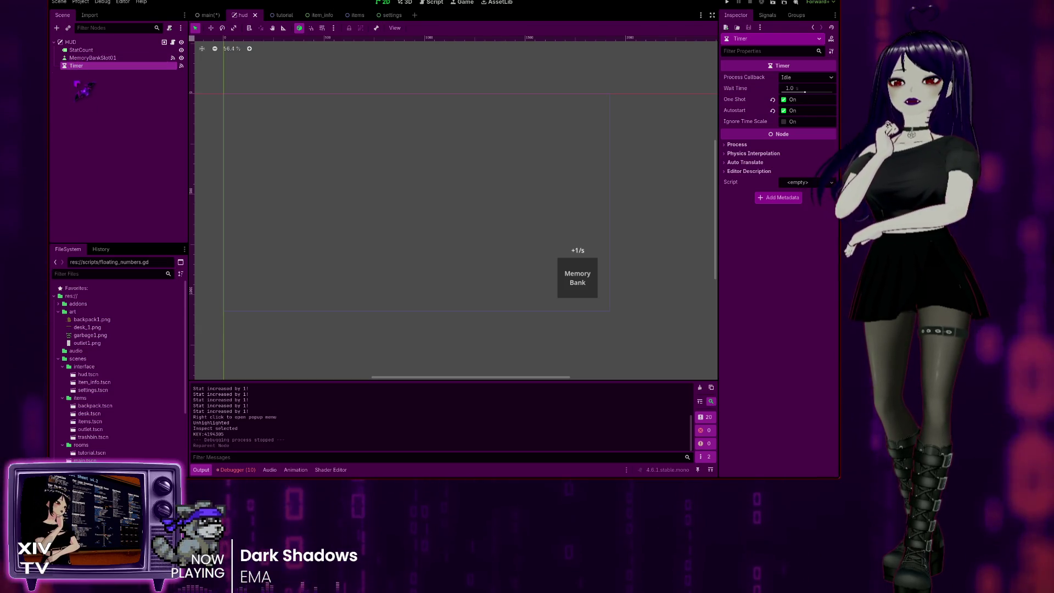
pyautogui.click(86, 60)
pyautogui.click(77, 66)
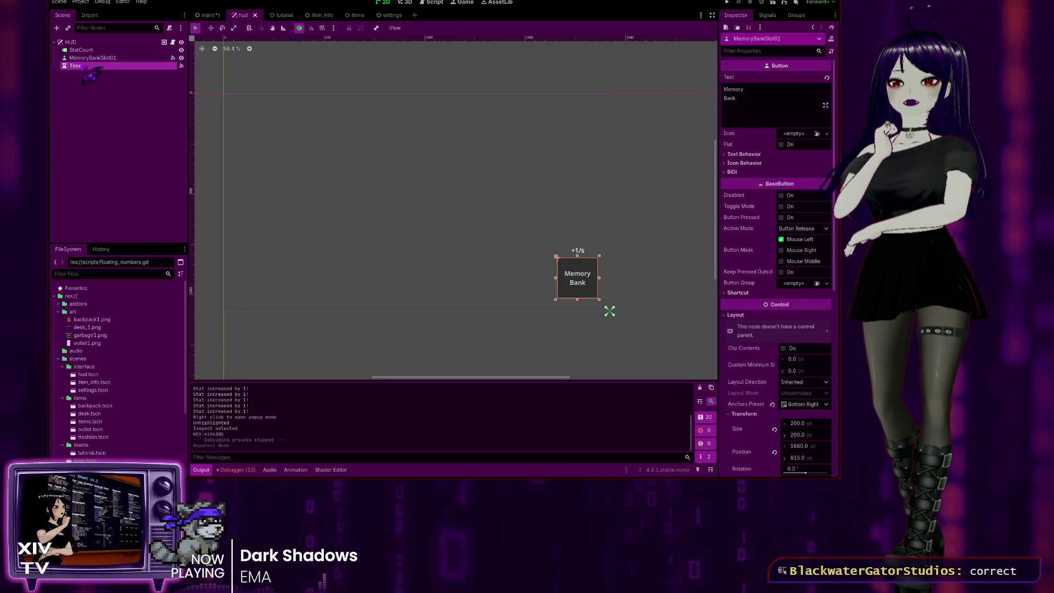
pyautogui.click(71, 42)
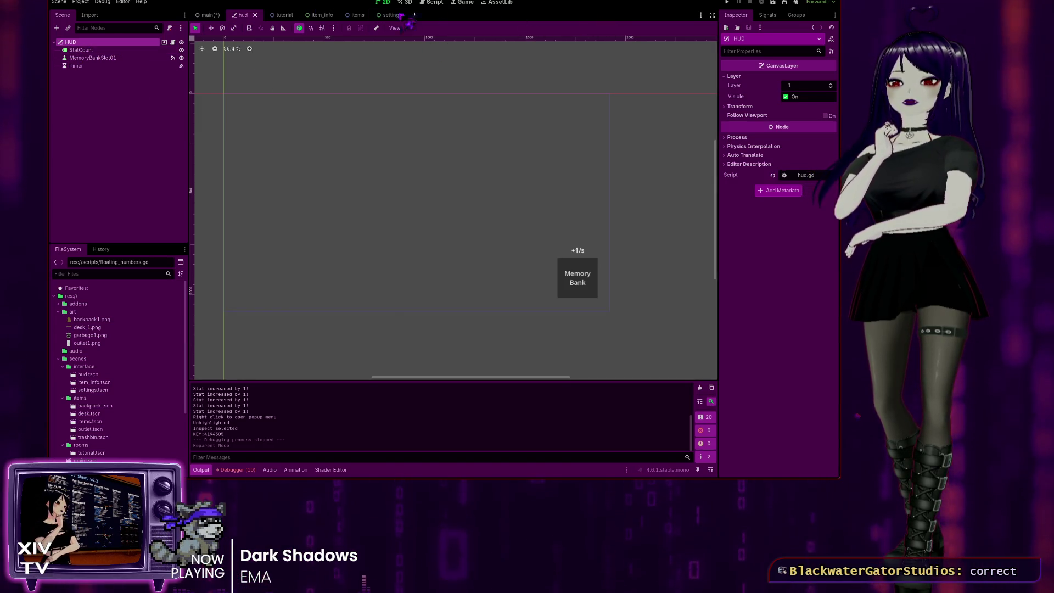
pyautogui.click(207, 14)
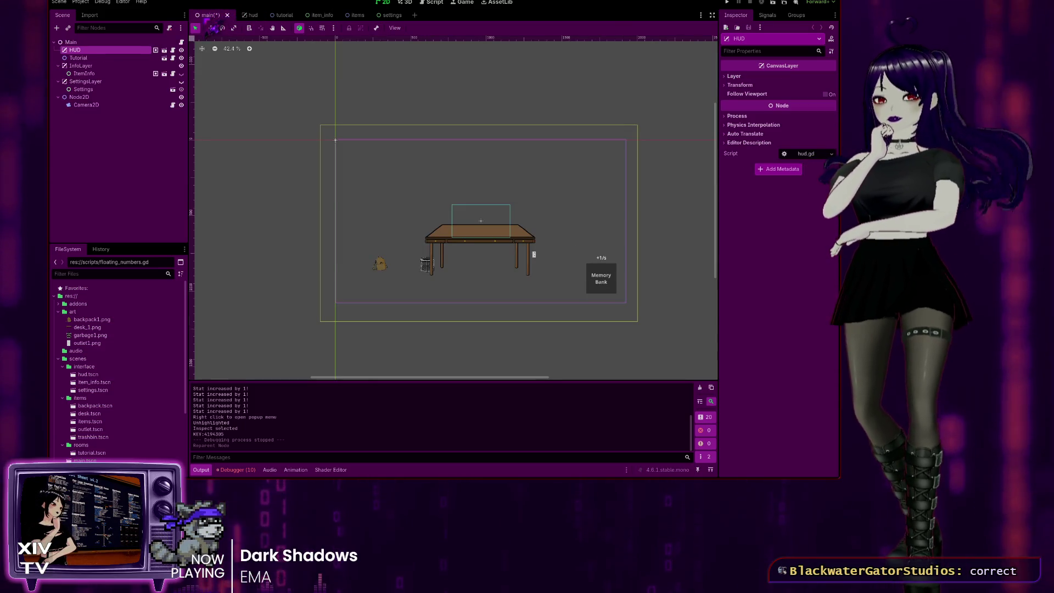
# Step: Save the main scene and run the game from the hud scene
pyautogui.hotkey('ctrl', 's')
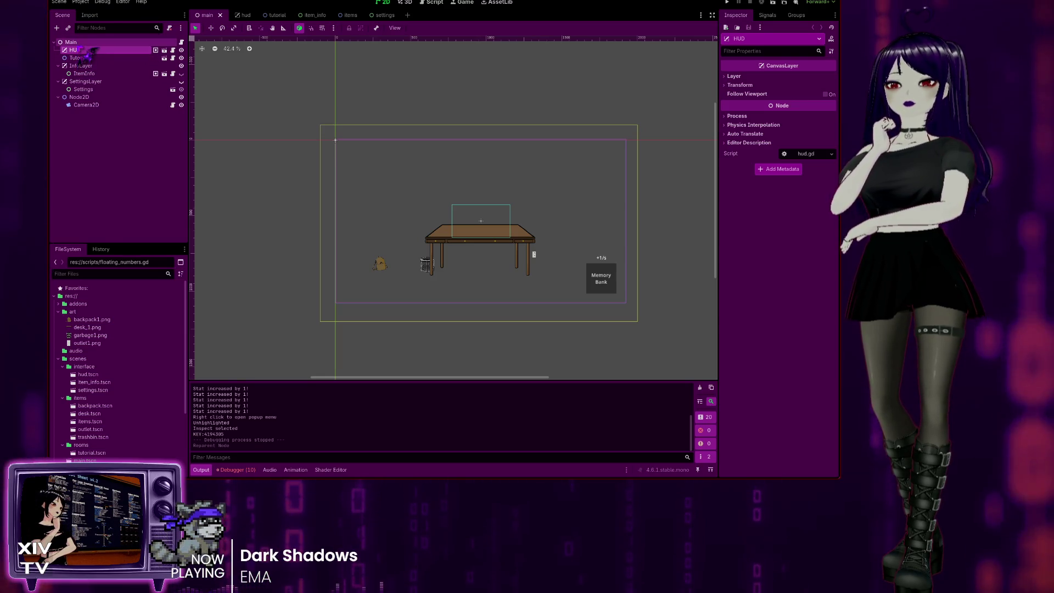
pyautogui.click(242, 15)
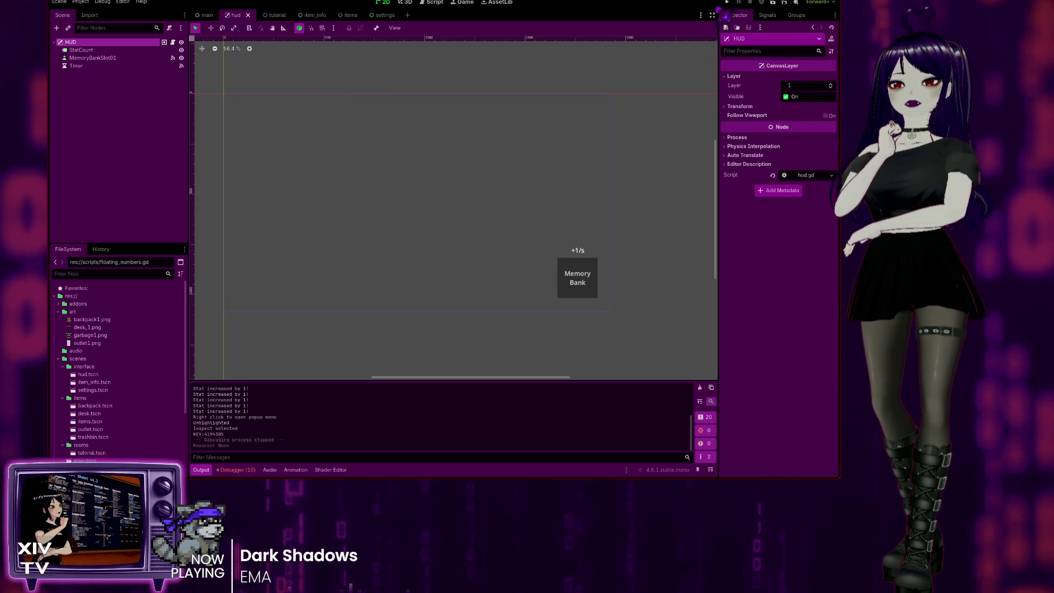
pyautogui.click(727, 2)
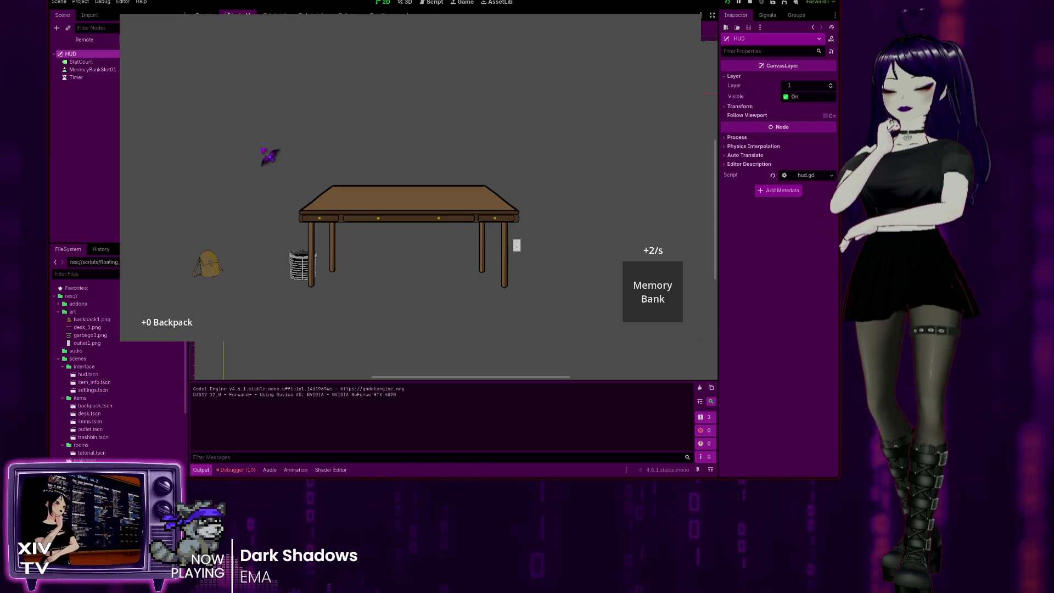
# Step: Toggle the backpack panel in-game, then inspect the backpack item
pyautogui.press('i')
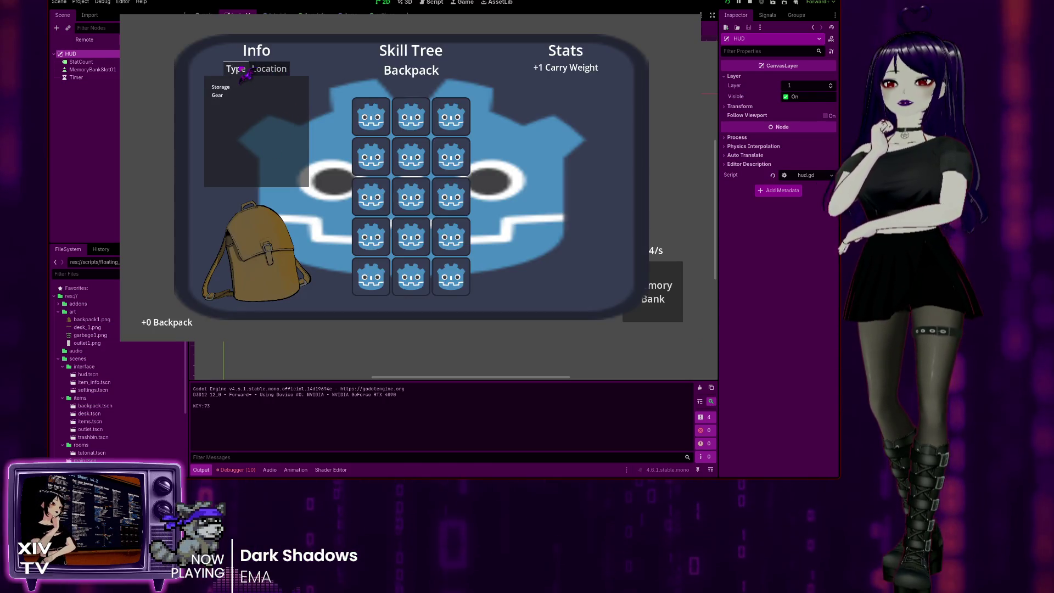
pyautogui.press('i')
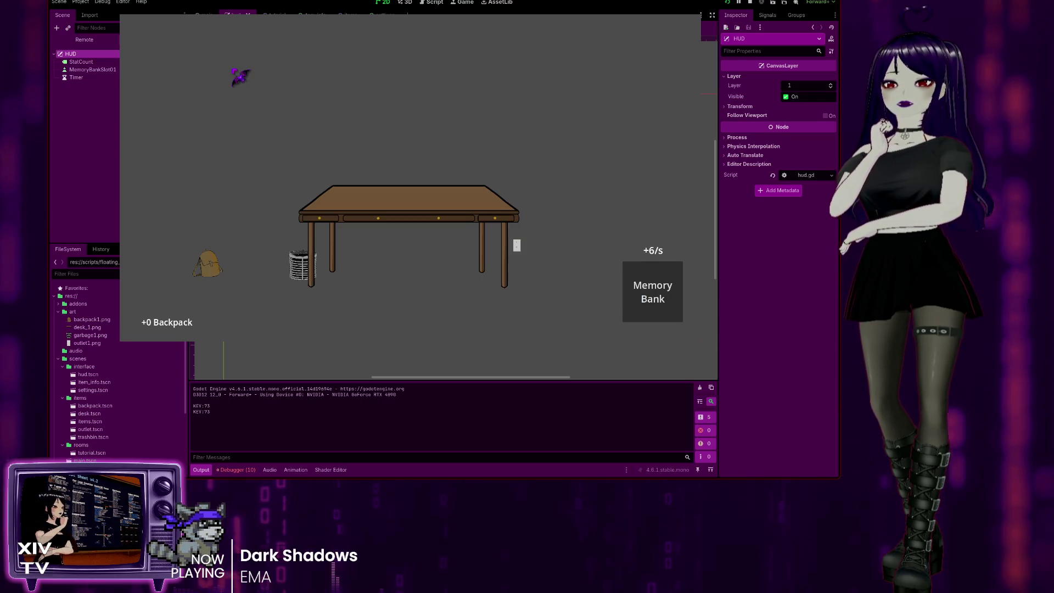
pyautogui.press('Escape')
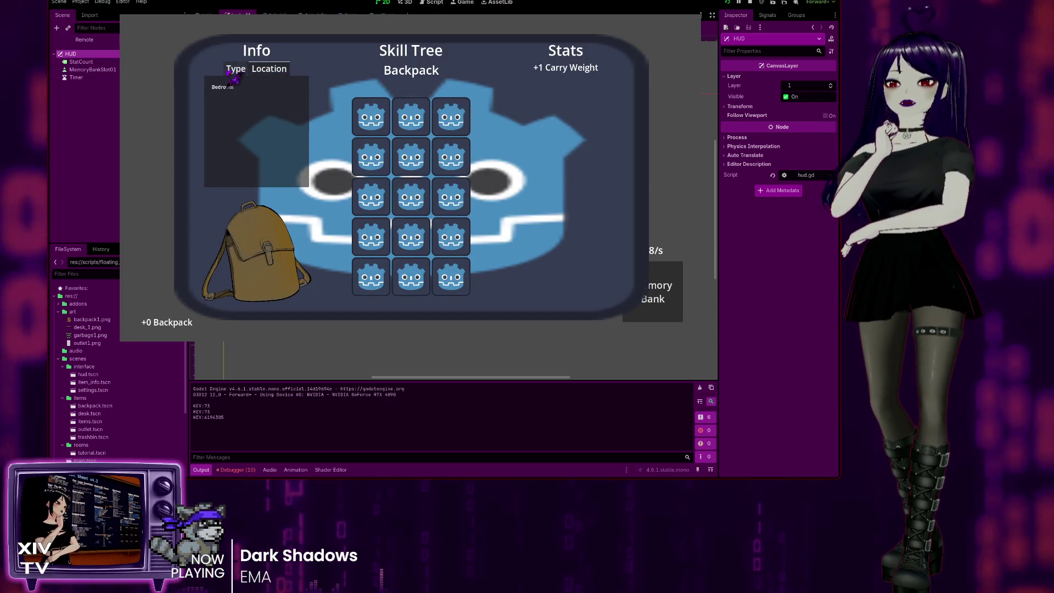
pyautogui.press('Escape')
pyautogui.rightClick(217, 261)
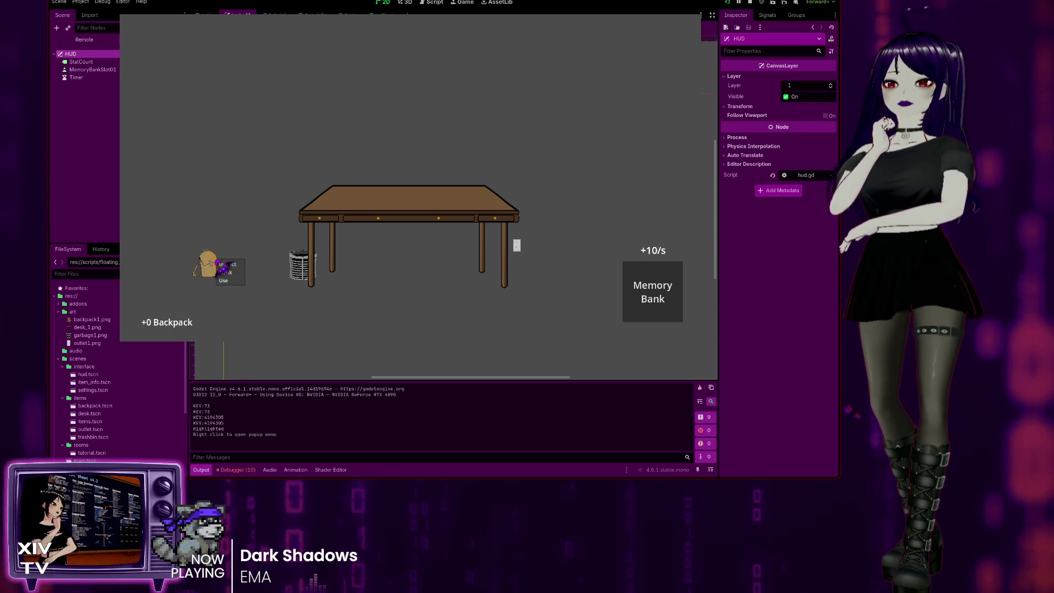
pyautogui.click(228, 264)
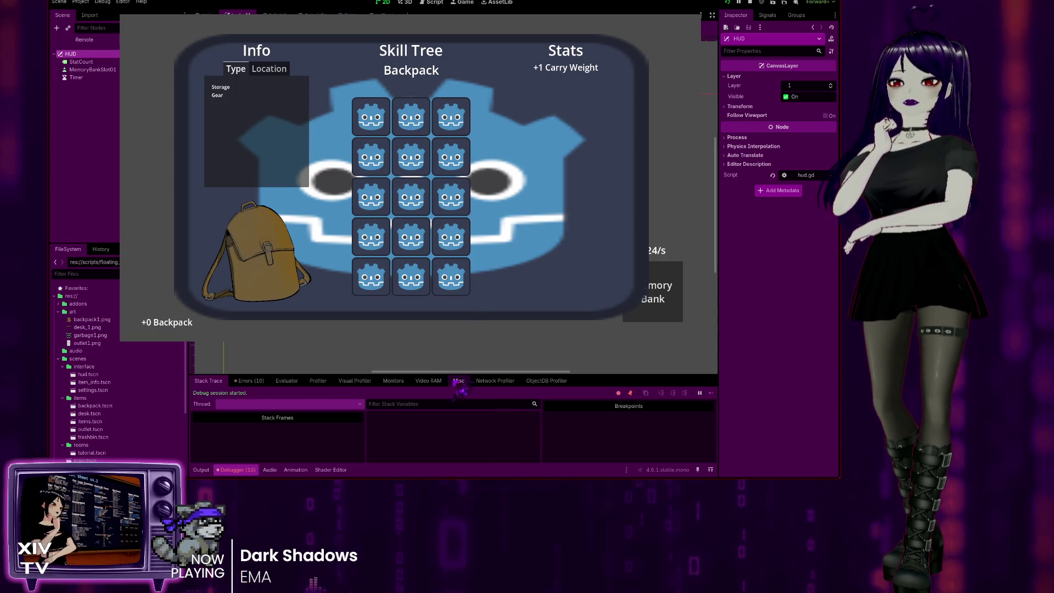
# Step: Use Debugger > Misc Clicked Control to test which controls catch clicks around the Skill Tree
pyautogui.click(458, 381)
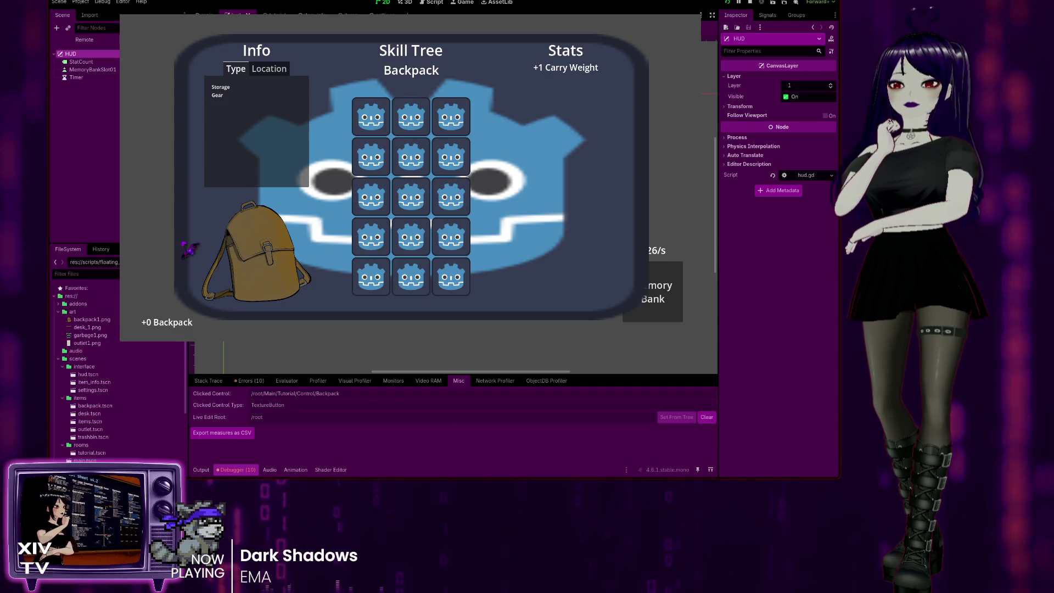
pyautogui.click(325, 162)
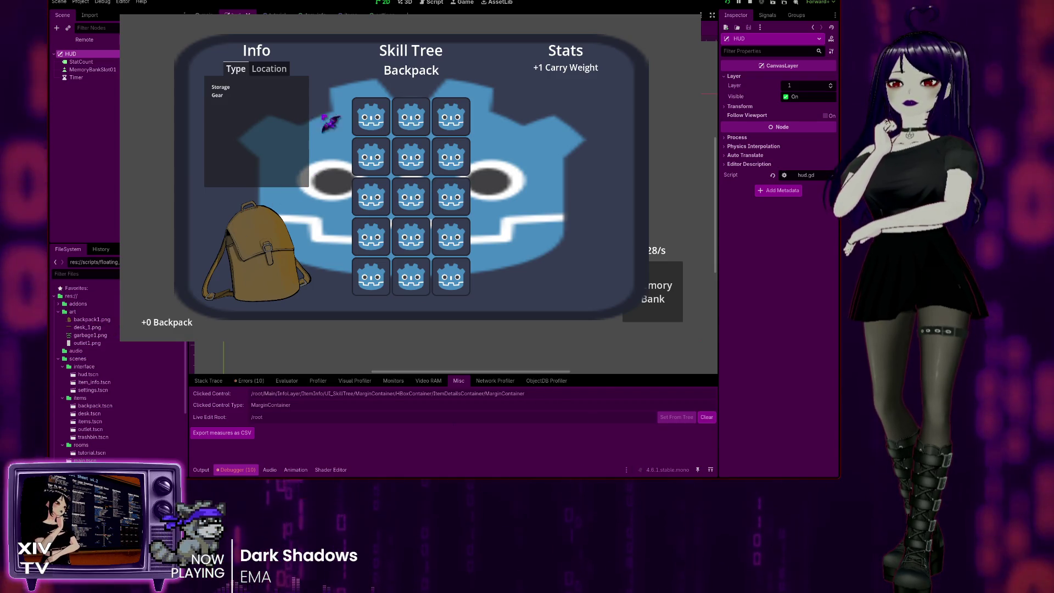
pyautogui.click(576, 244)
pyautogui.click(675, 274)
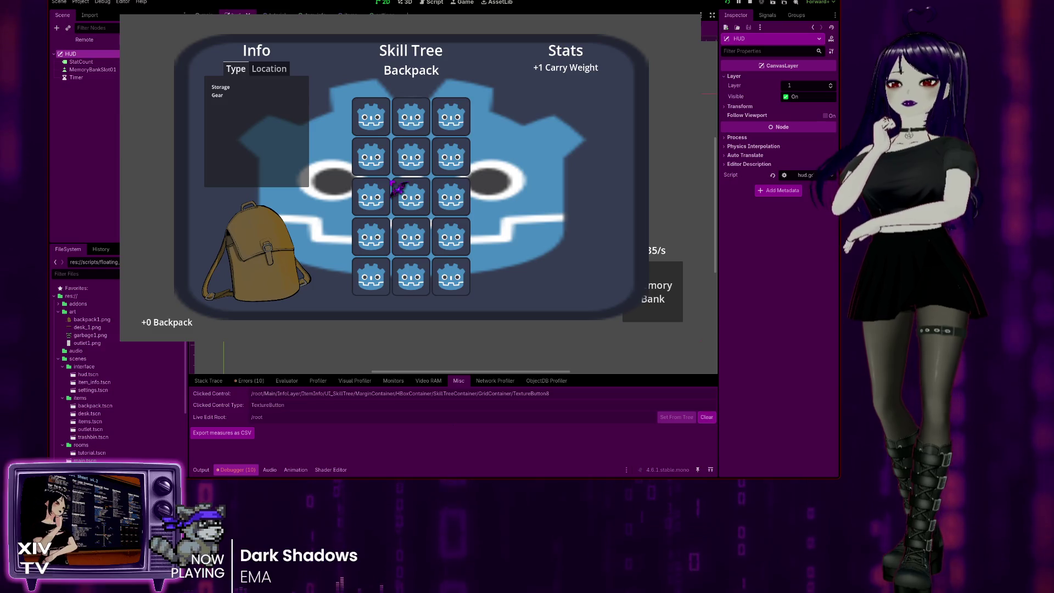
pyautogui.click(317, 204)
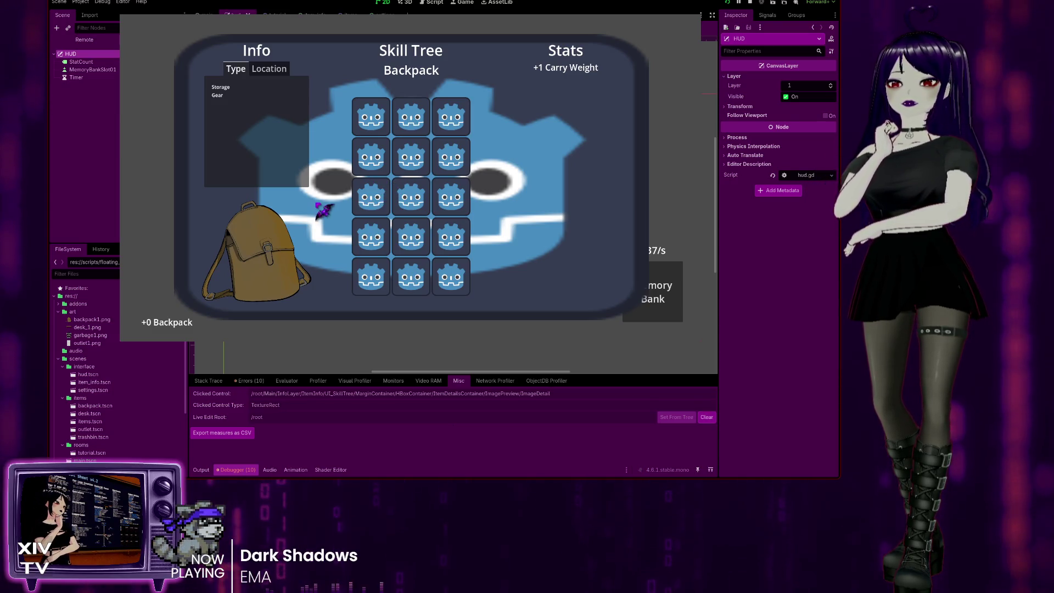
pyautogui.click(329, 138)
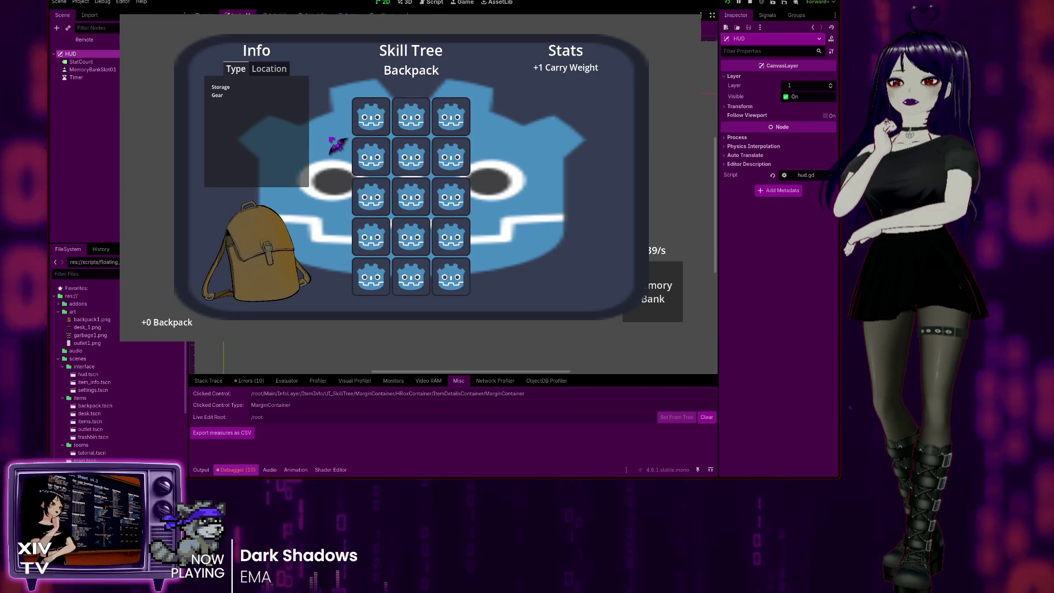
pyautogui.click(272, 71)
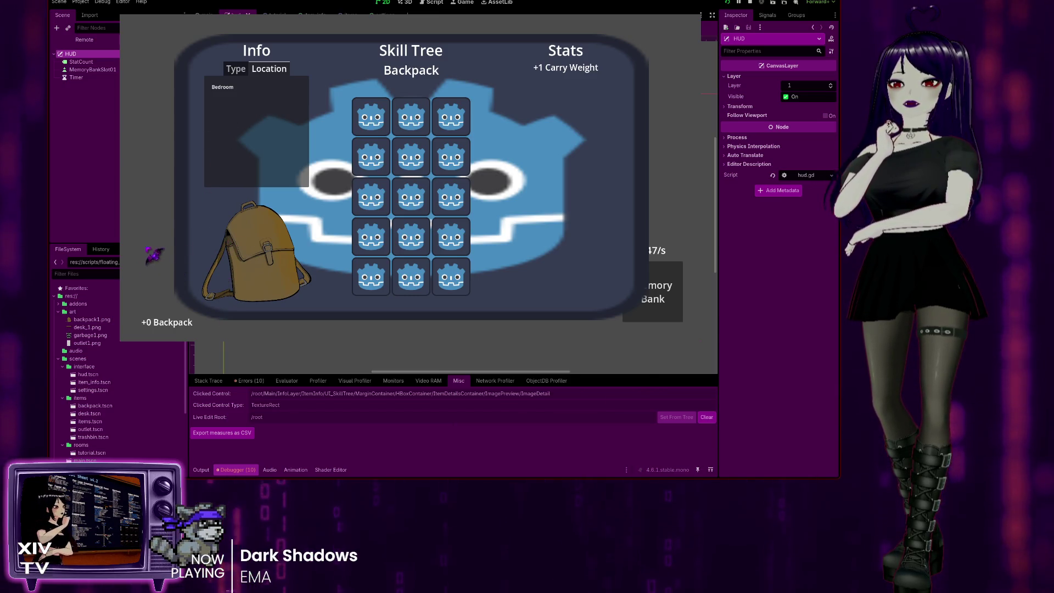
pyautogui.press('Escape')
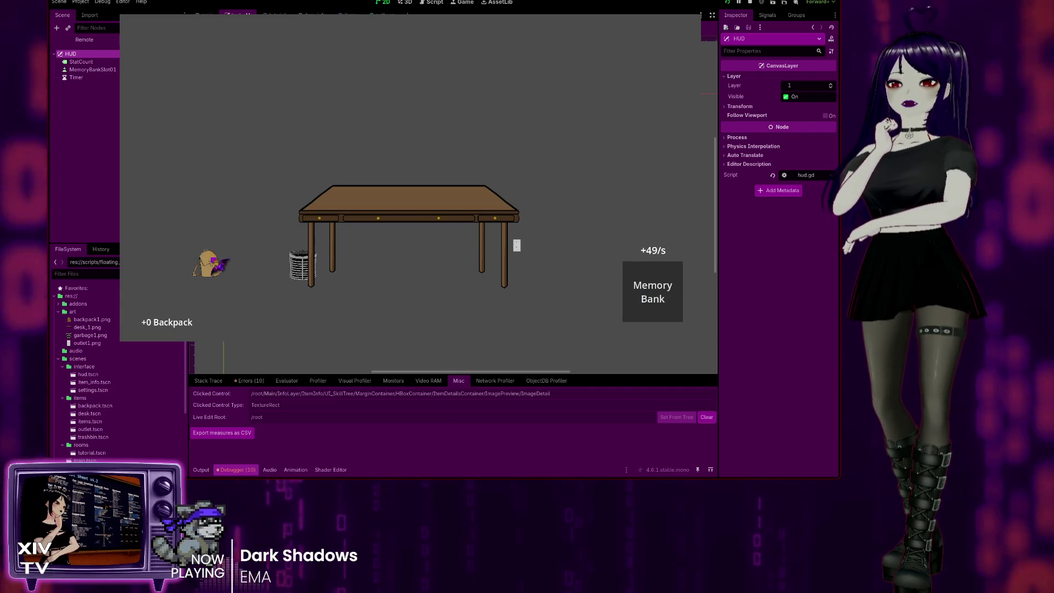
pyautogui.click(215, 266)
pyautogui.click(209, 262)
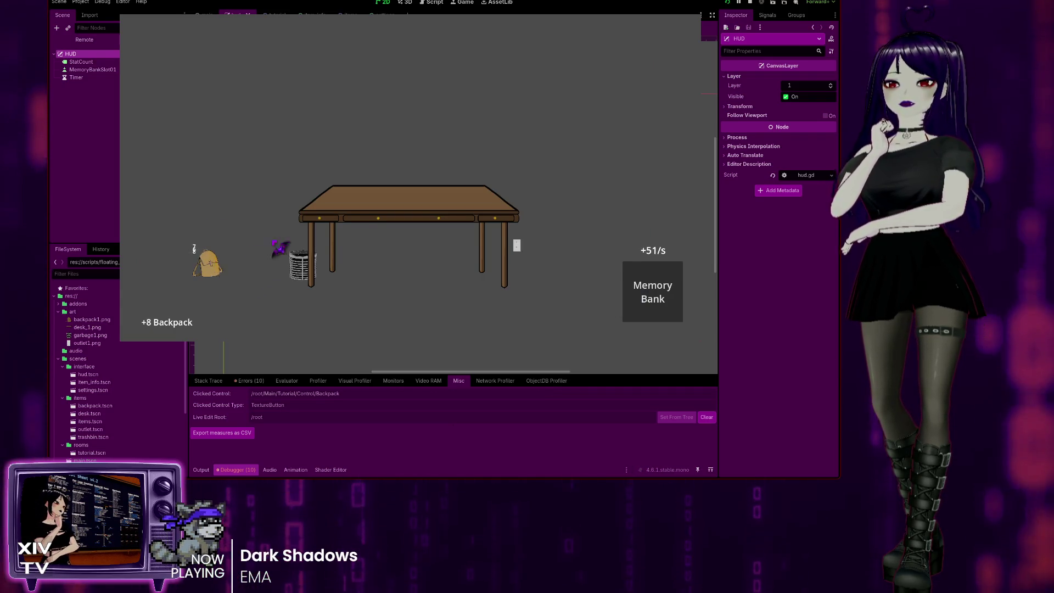
pyautogui.click(379, 215)
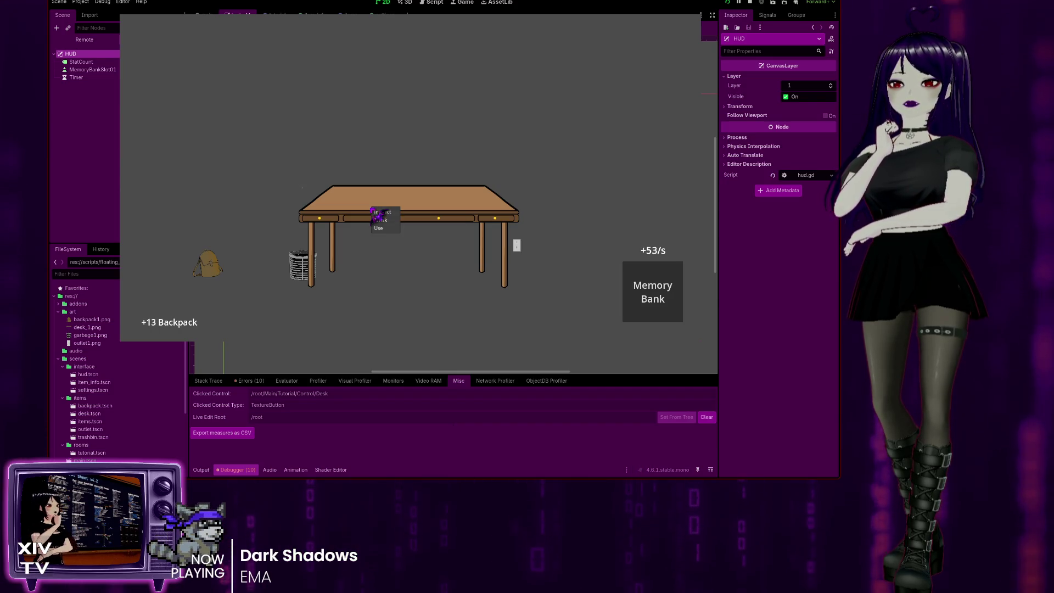
pyautogui.click(384, 212)
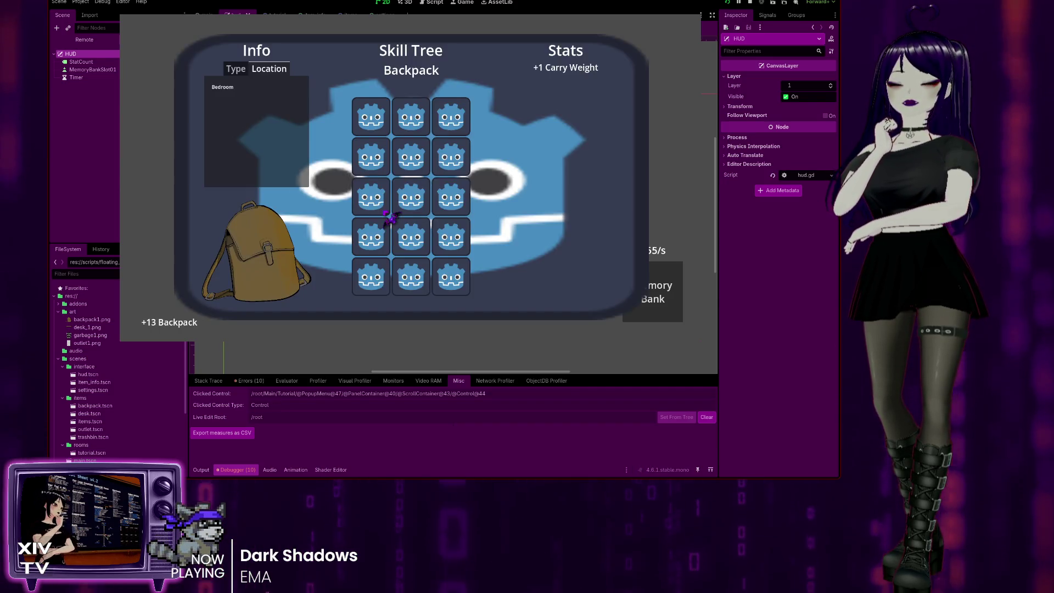
pyautogui.click(390, 218)
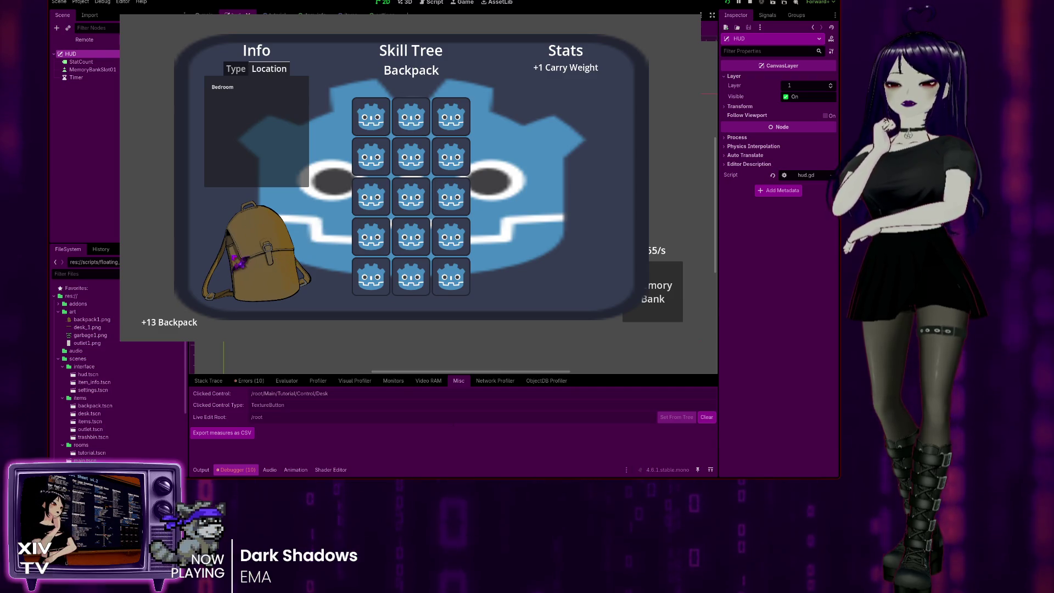
pyautogui.click(271, 250)
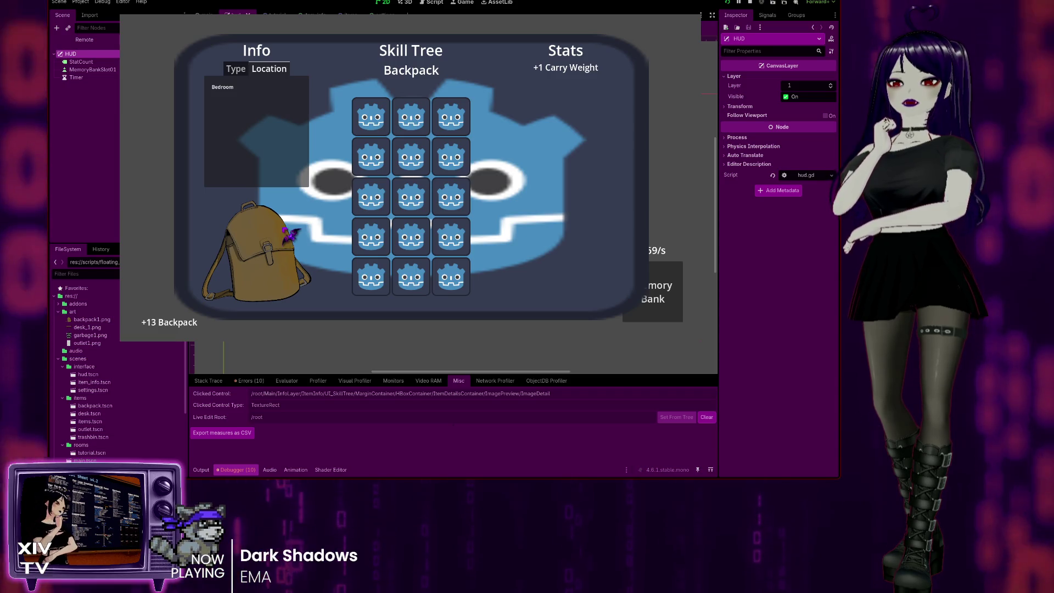
pyautogui.click(281, 72)
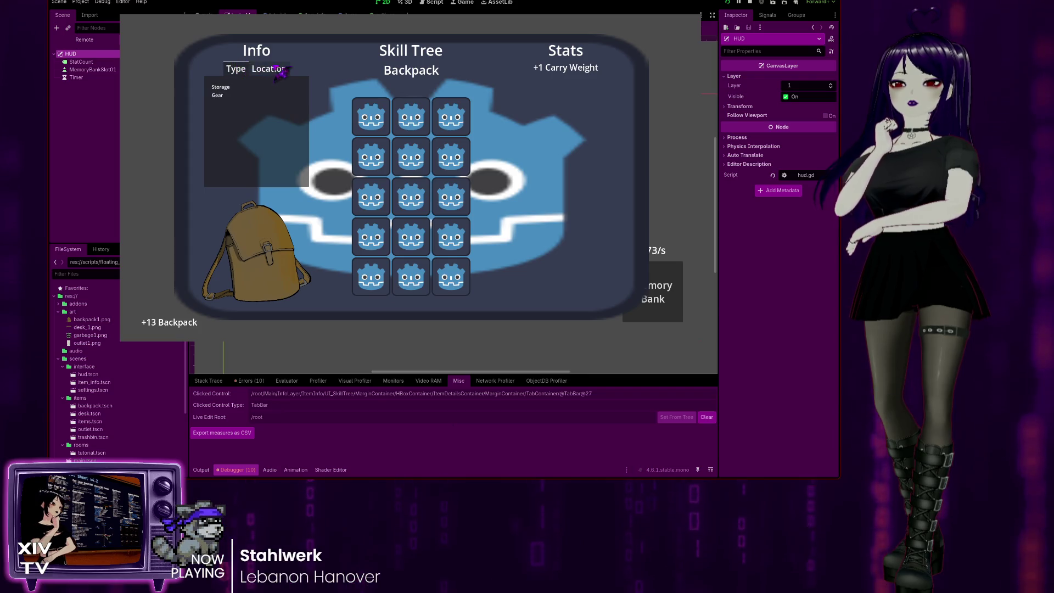
pyautogui.click(237, 71)
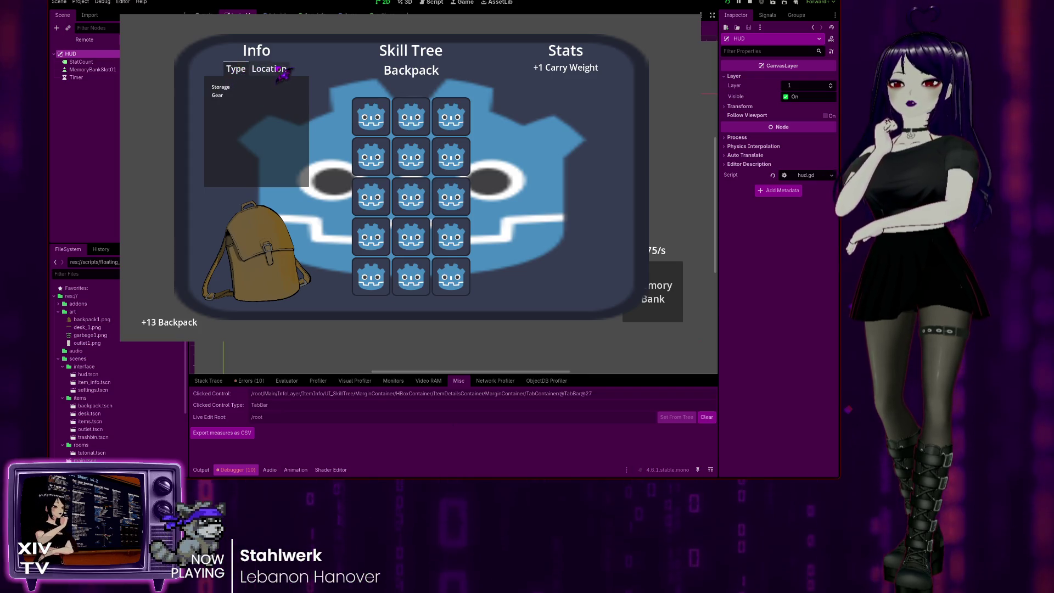
pyautogui.click(272, 69)
pyautogui.click(235, 70)
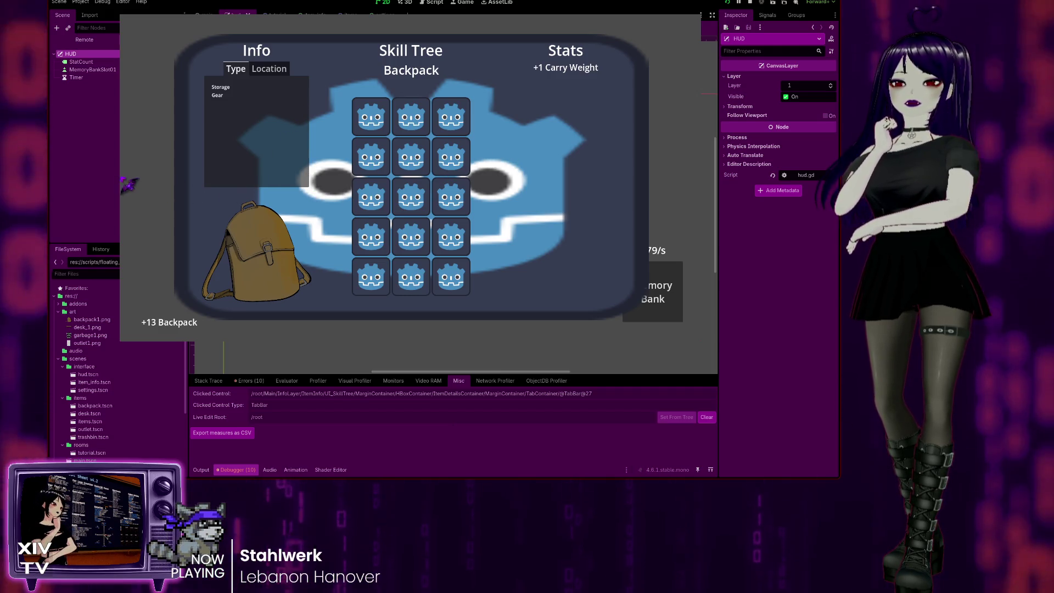
pyautogui.click(265, 290)
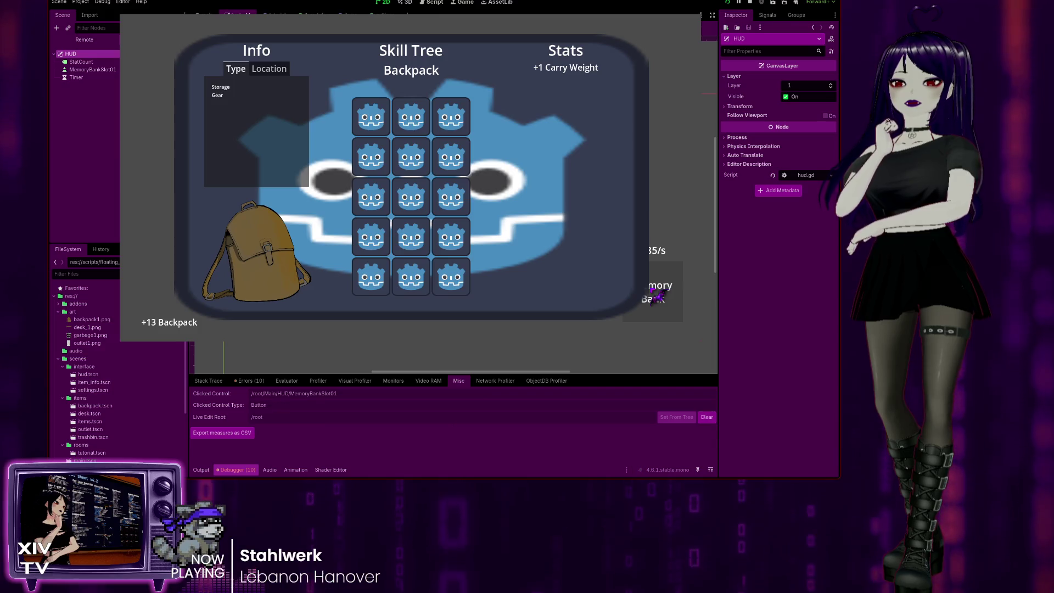
pyautogui.click(671, 273)
pyautogui.click(672, 273)
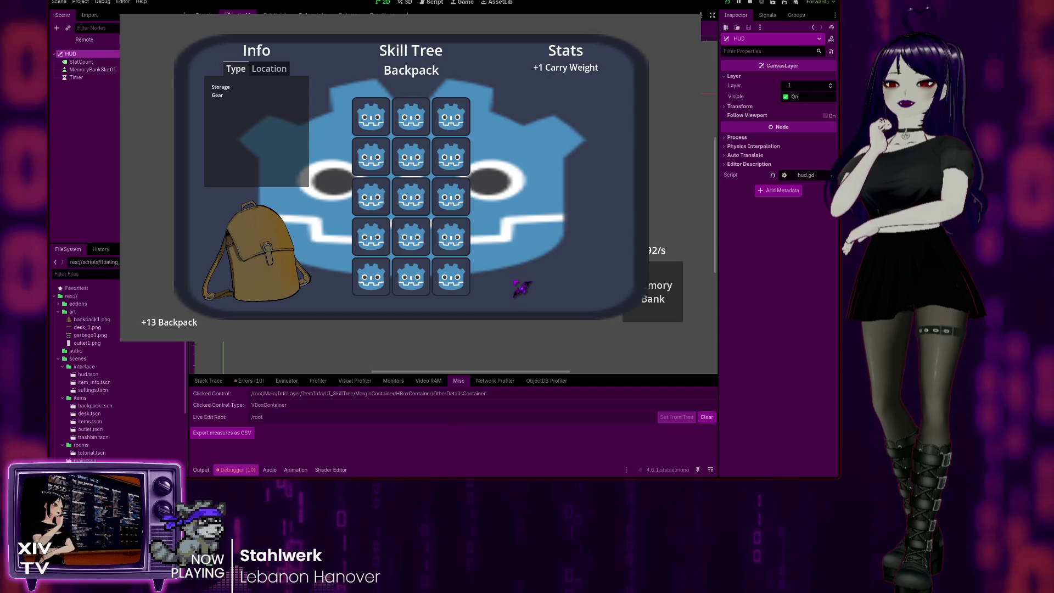
pyautogui.click(520, 287)
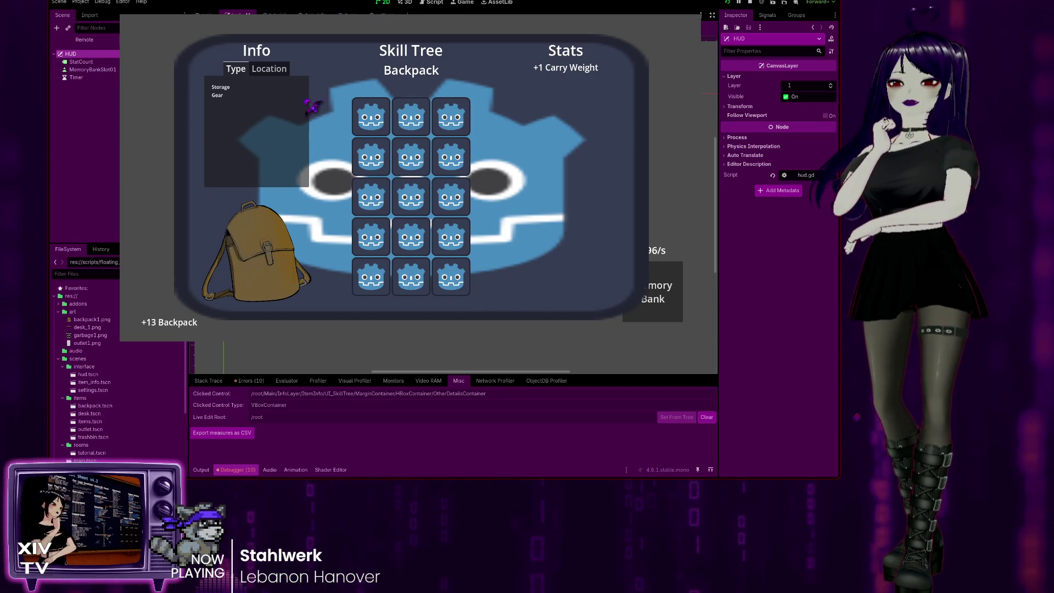
pyautogui.press('Escape')
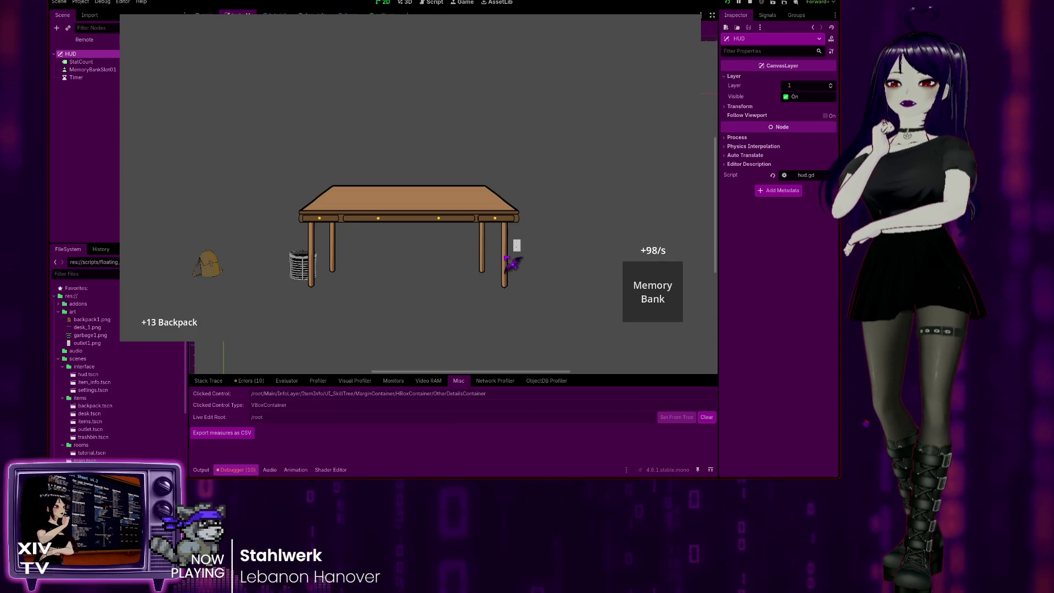
# Step: Click the desk twice more in the game, then stop it and return to the items scene
pyautogui.click(331, 234)
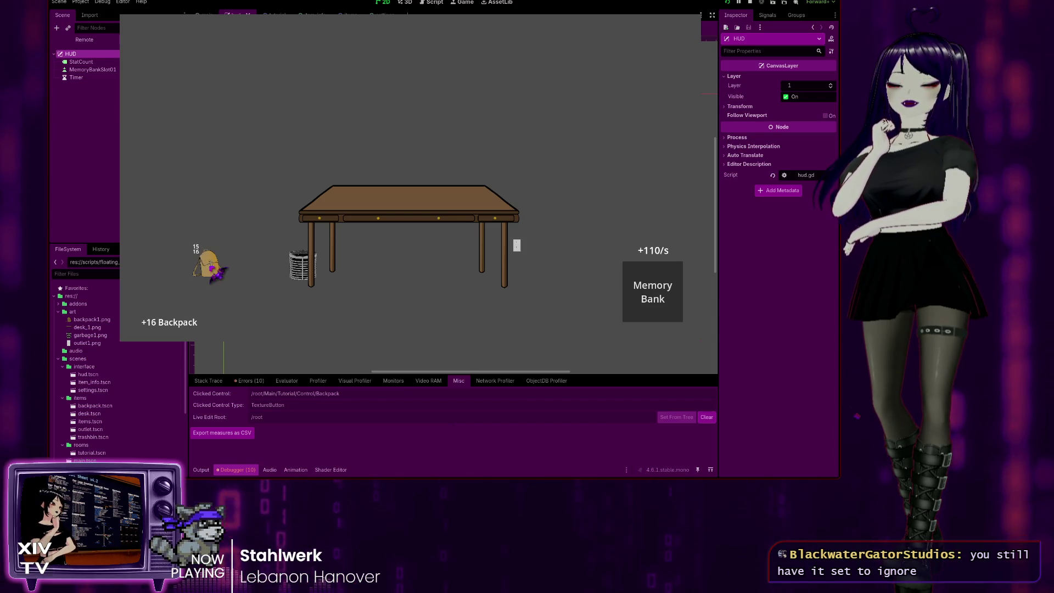
pyautogui.click(385, 215)
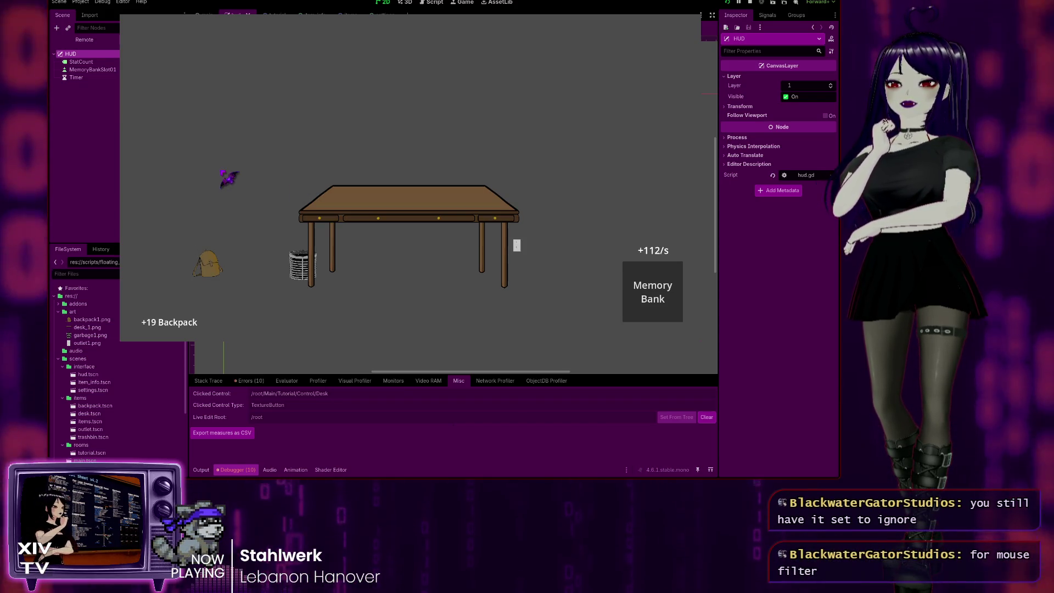
pyautogui.click(695, 8)
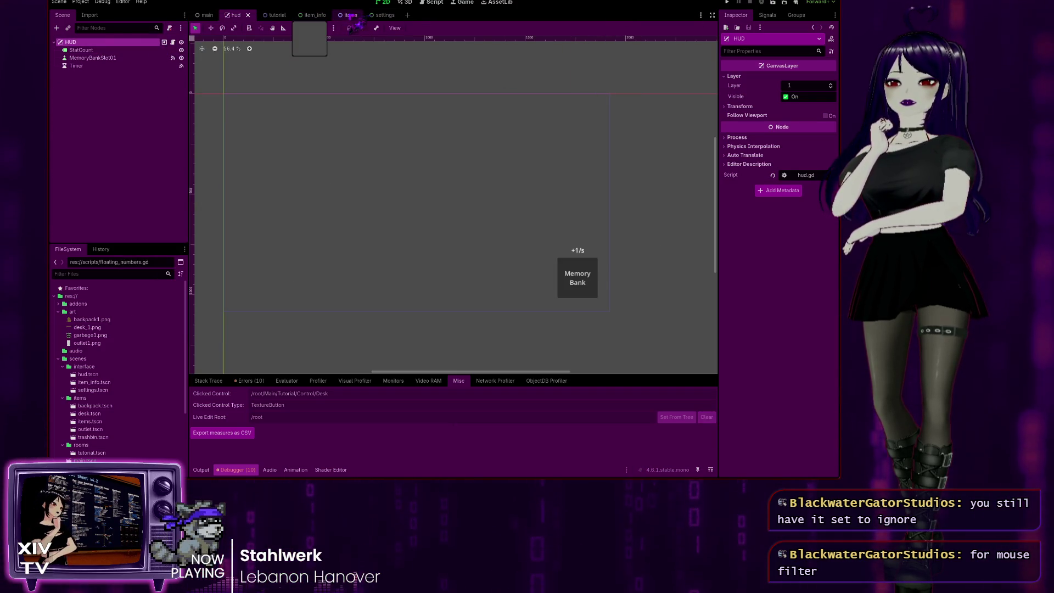
pyautogui.click(347, 15)
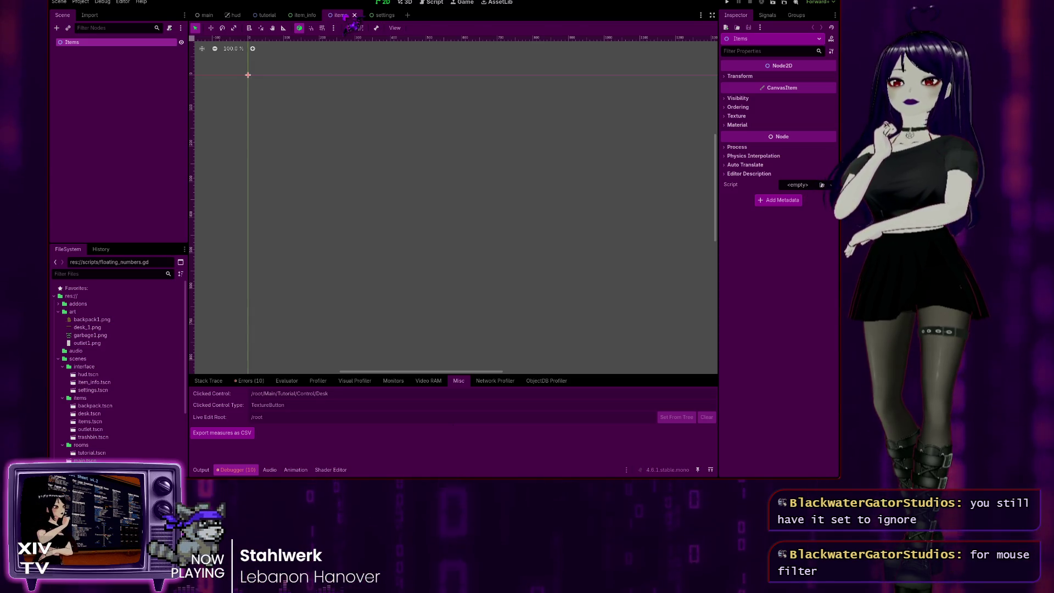
# Step: Go to the item_info scene's ItemInfo panel, then relaunch the game to test the Stop mouse filter
pyautogui.click(305, 15)
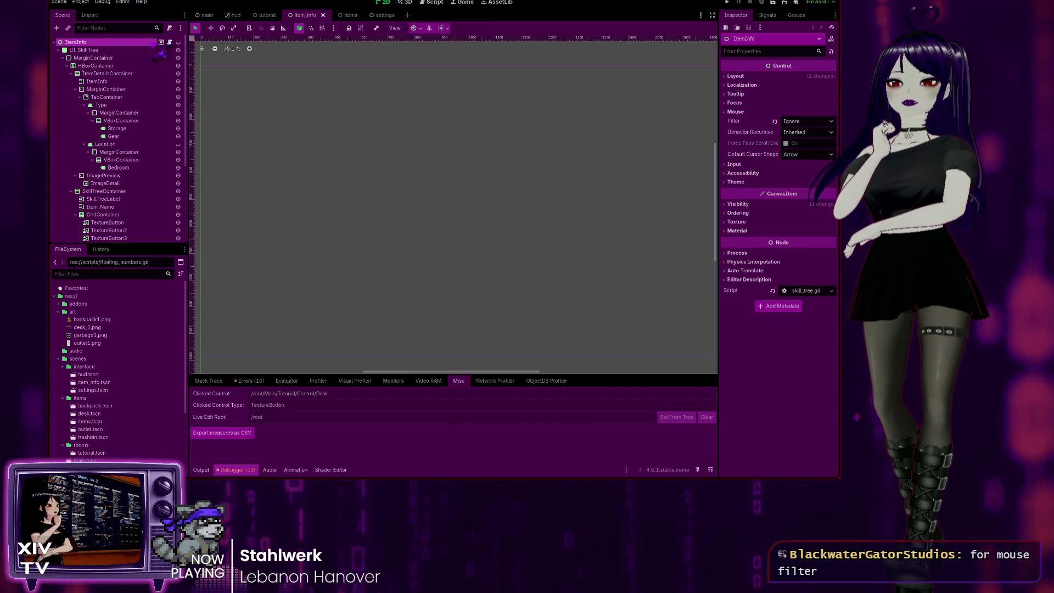
pyautogui.click(170, 43)
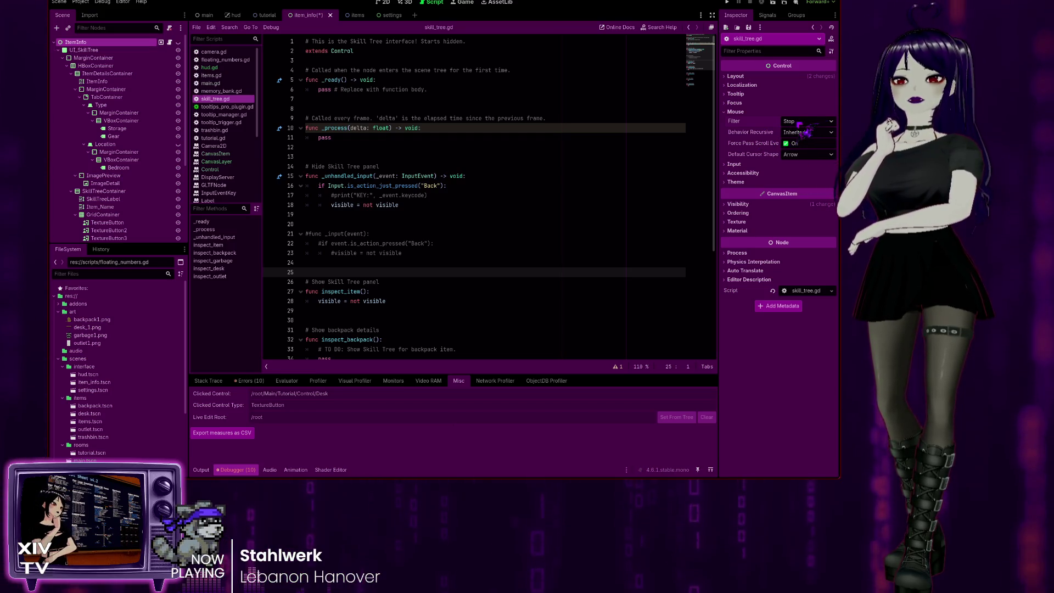
pyautogui.click(728, 2)
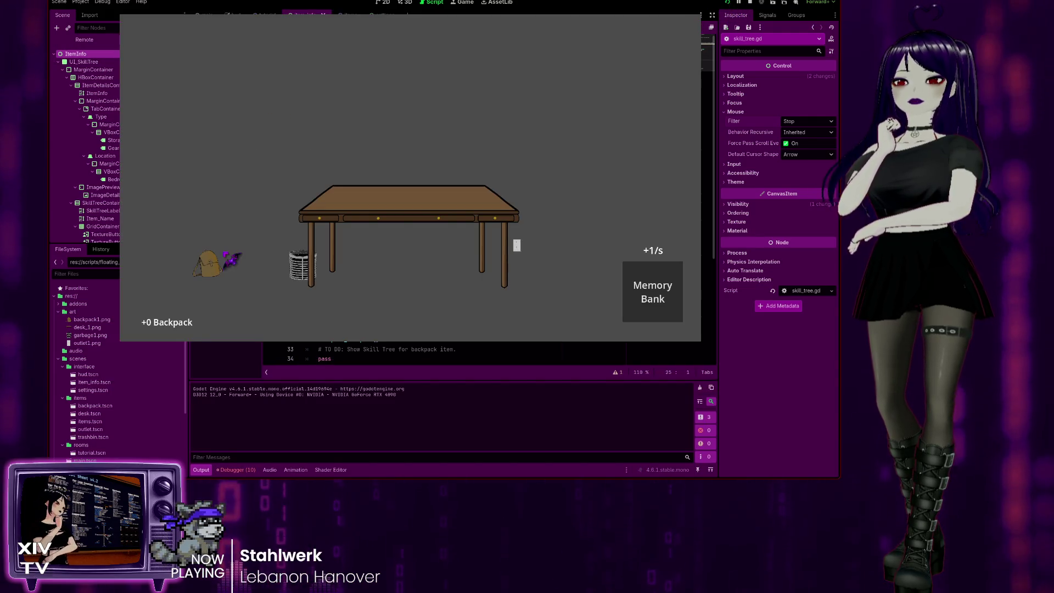
# Step: Inspect the backpack to open its Skill Tree panel and show the Debugger's Misc clicked-control readout
pyautogui.rightClick(218, 258)
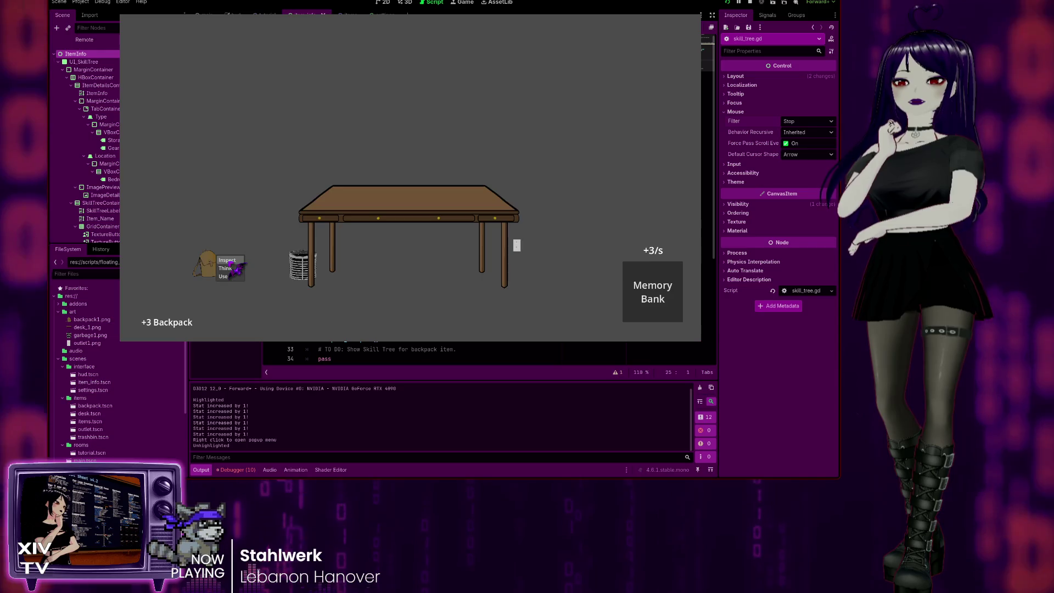
pyautogui.click(225, 261)
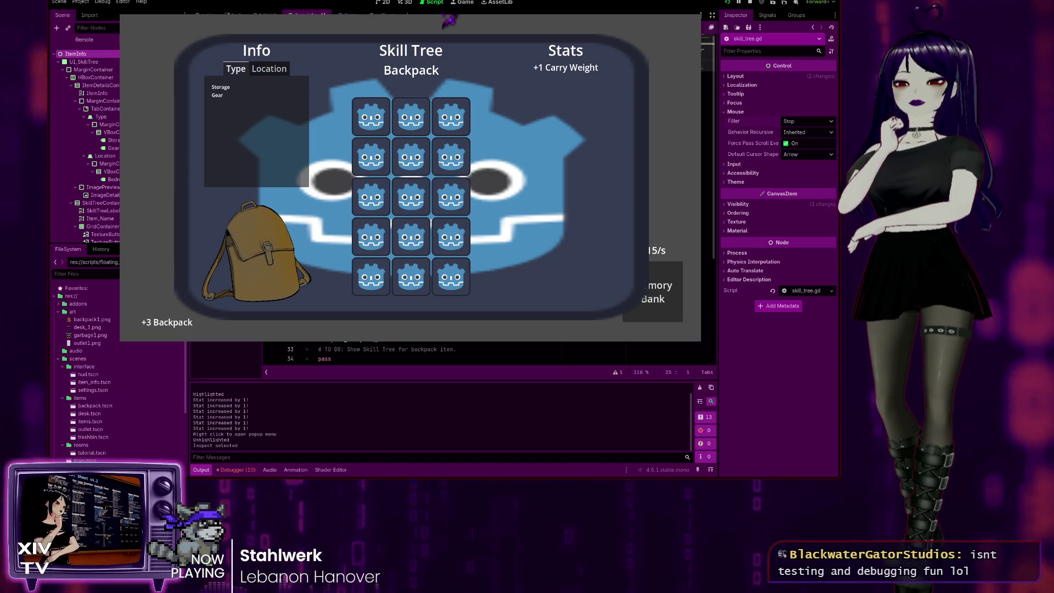
pyautogui.click(236, 470)
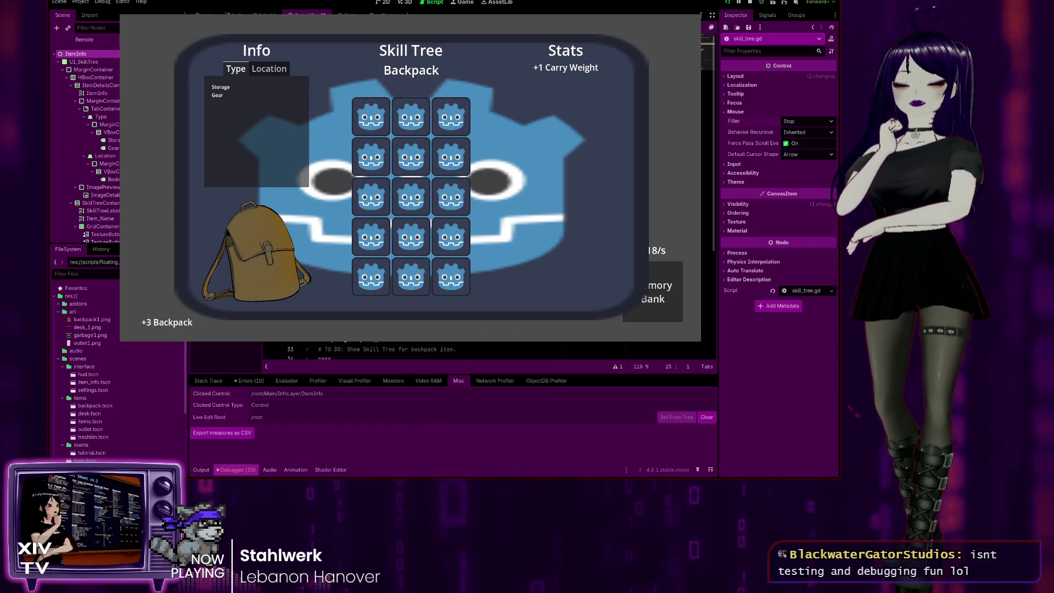
# Step: Click left and right of the grid to see which control catches clicks, then stop with F8
pyautogui.click(566, 253)
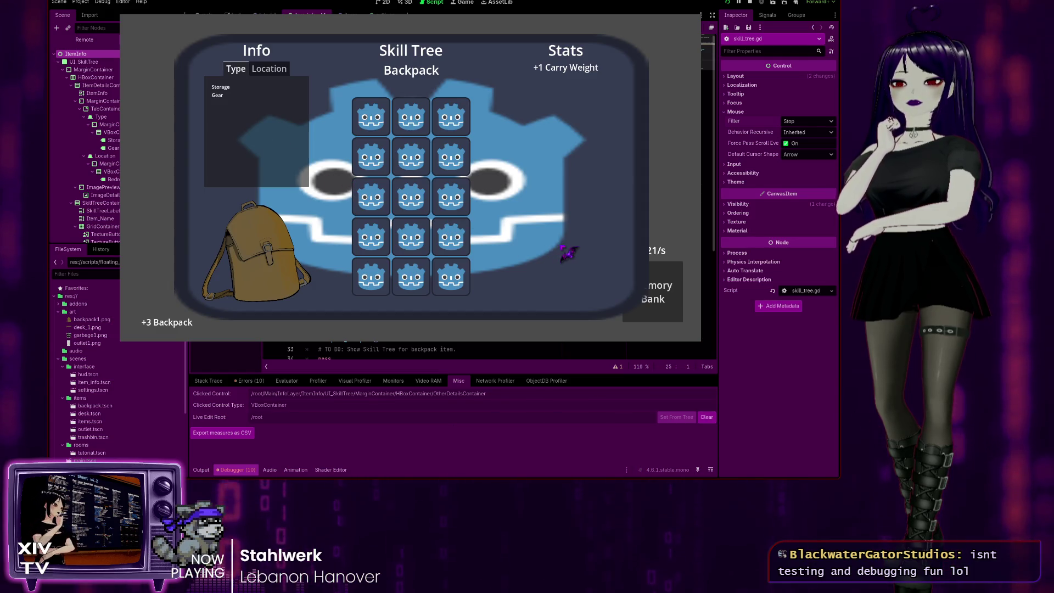
pyautogui.click(345, 173)
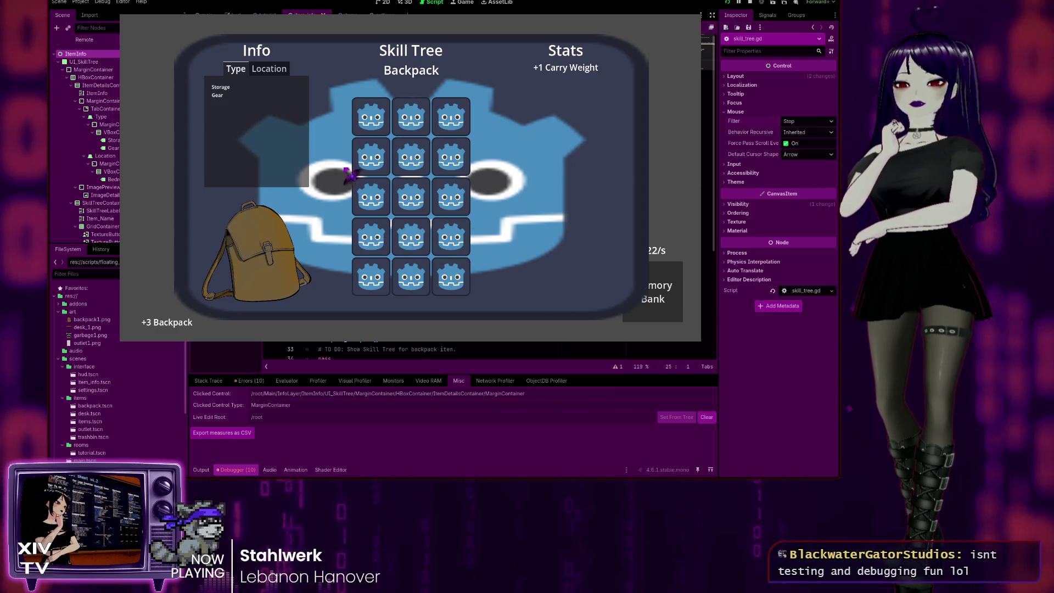
pyautogui.click(690, 306)
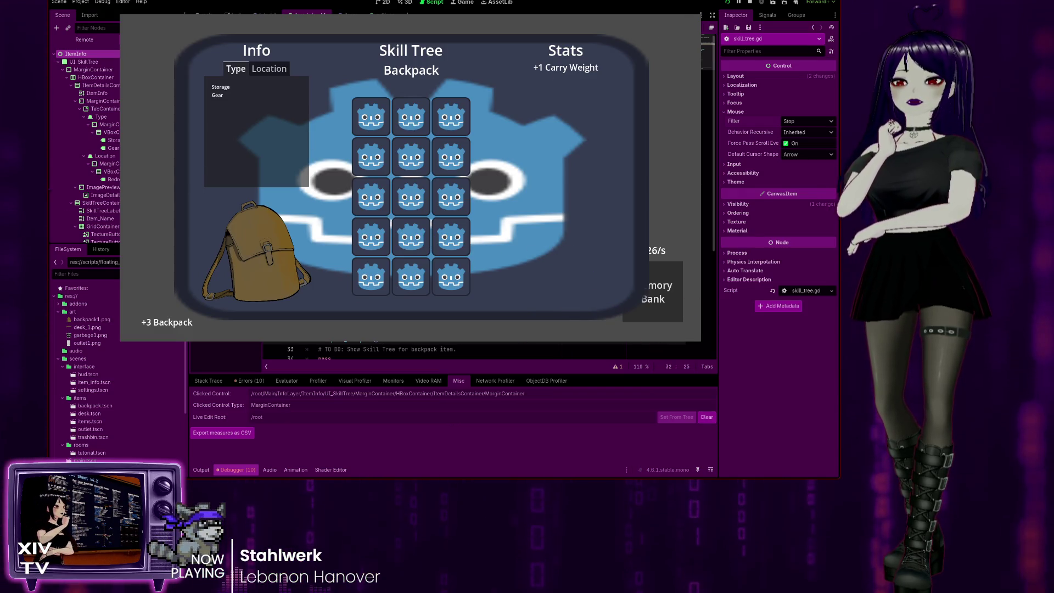
pyautogui.press('F8')
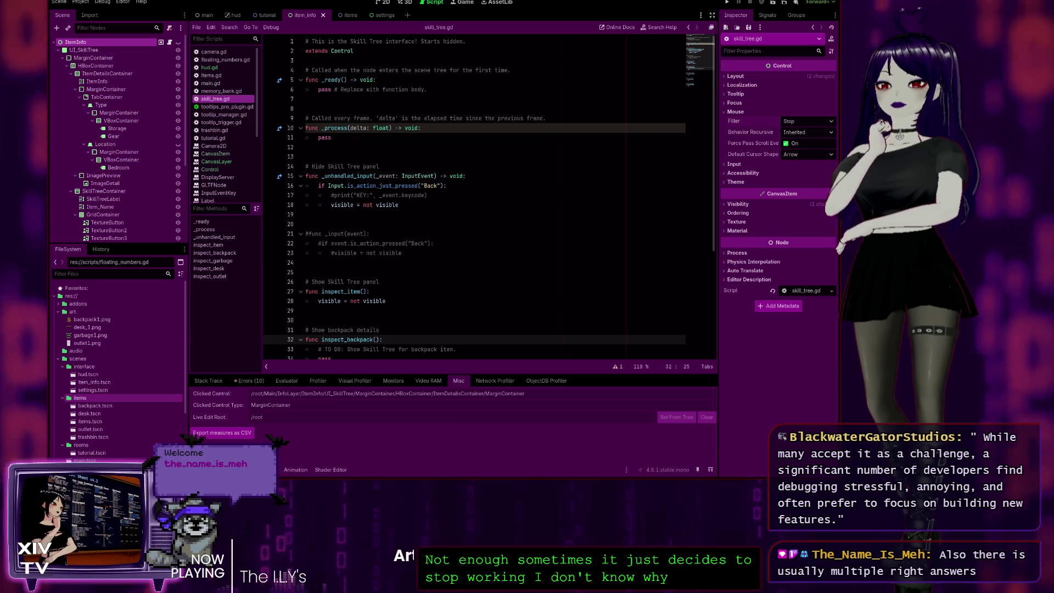
# Step: Select the items scenes folder in the FileSystem panel
pyautogui.click(80, 397)
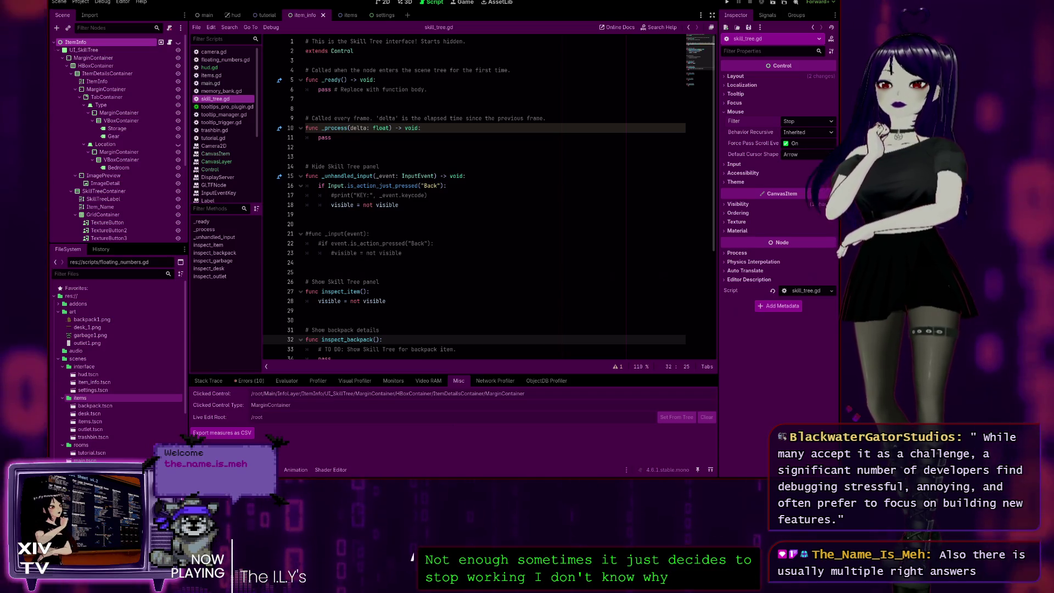
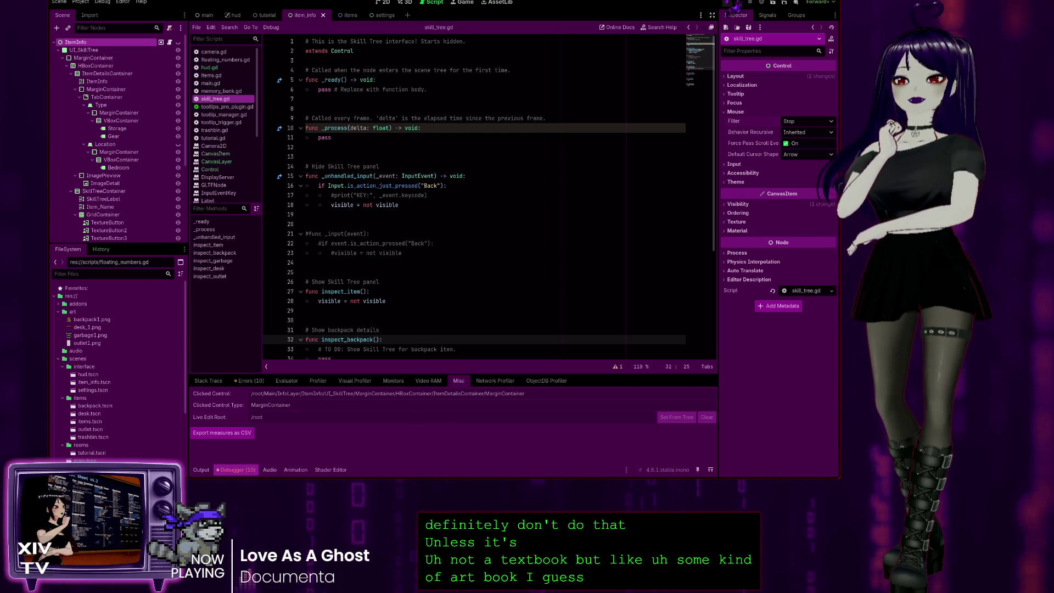
# Step: Run the project and inspect the desk to open the Skill Tree panel
pyautogui.click(727, 3)
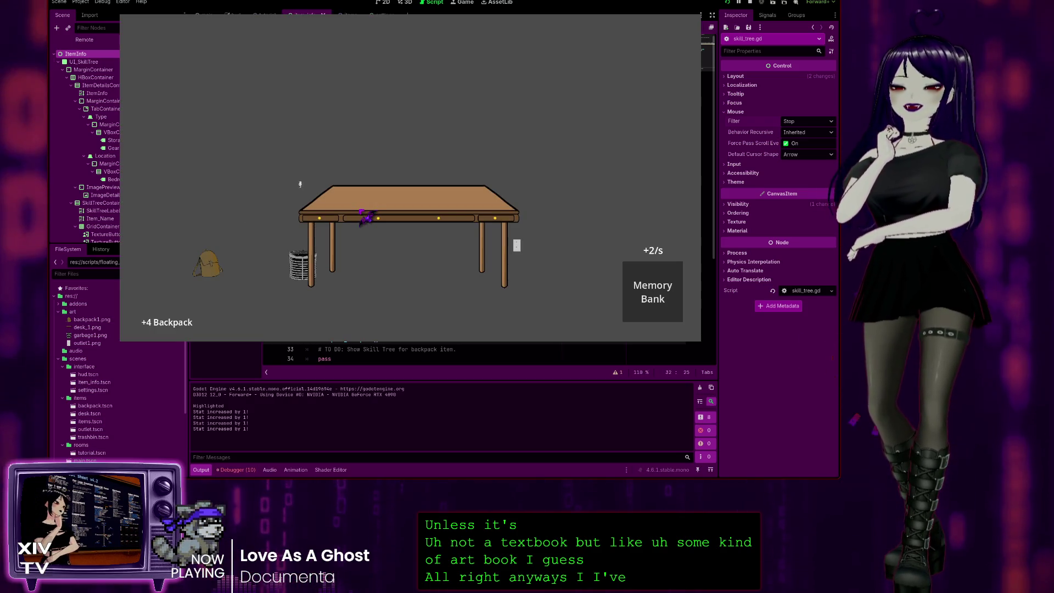
pyautogui.rightClick(365, 203)
pyautogui.click(371, 205)
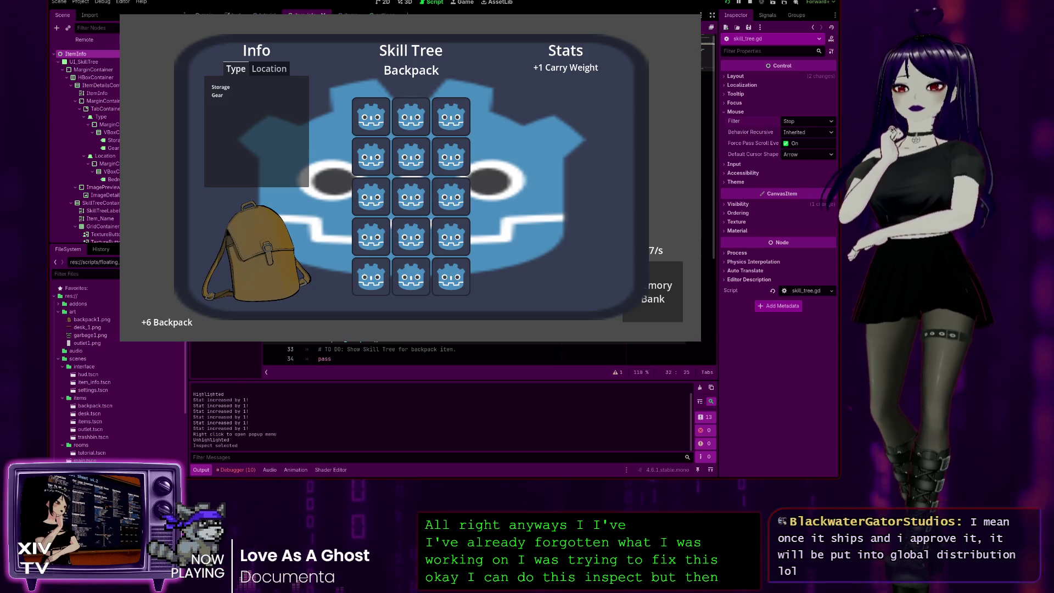
# Step: Show clicked controls in Debugger > Misc and test clicks on the Type list, grid, Location tab, panel edge and Stats
pyautogui.click(201, 469)
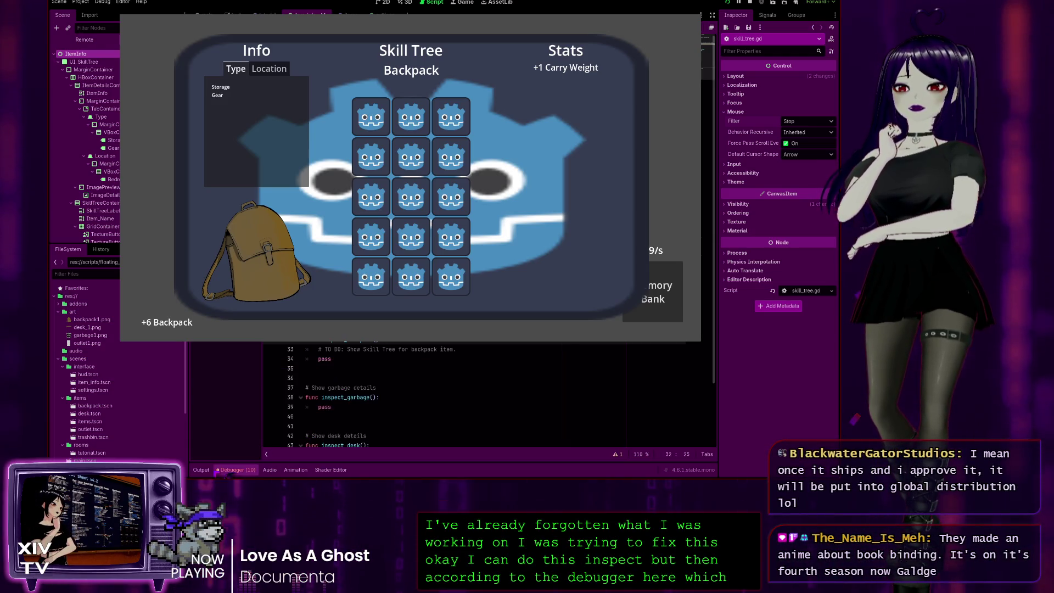
pyautogui.click(236, 470)
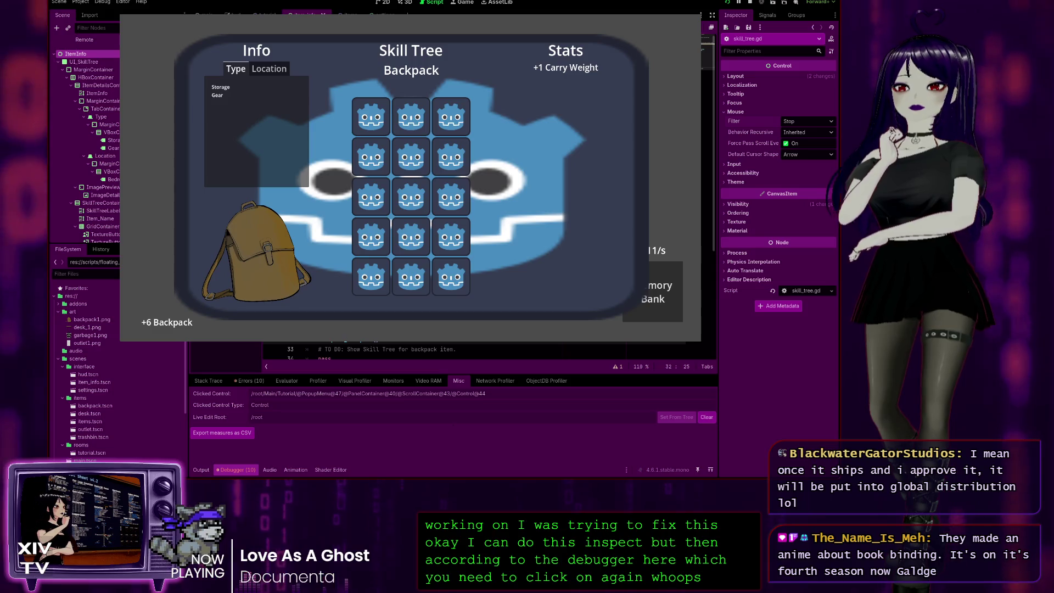
pyautogui.click(277, 169)
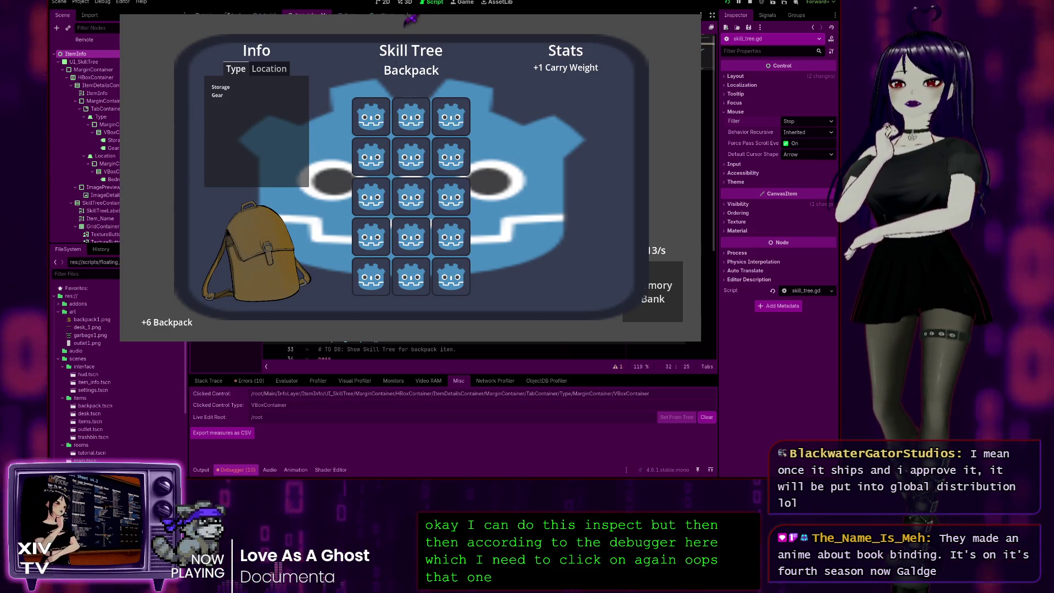
pyautogui.click(392, 184)
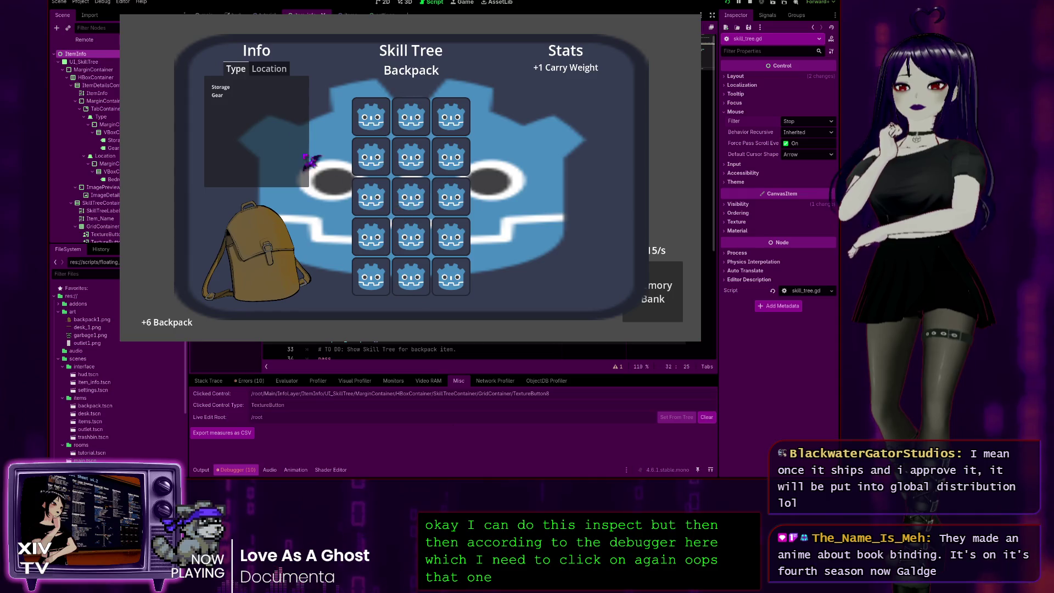
pyautogui.click(270, 73)
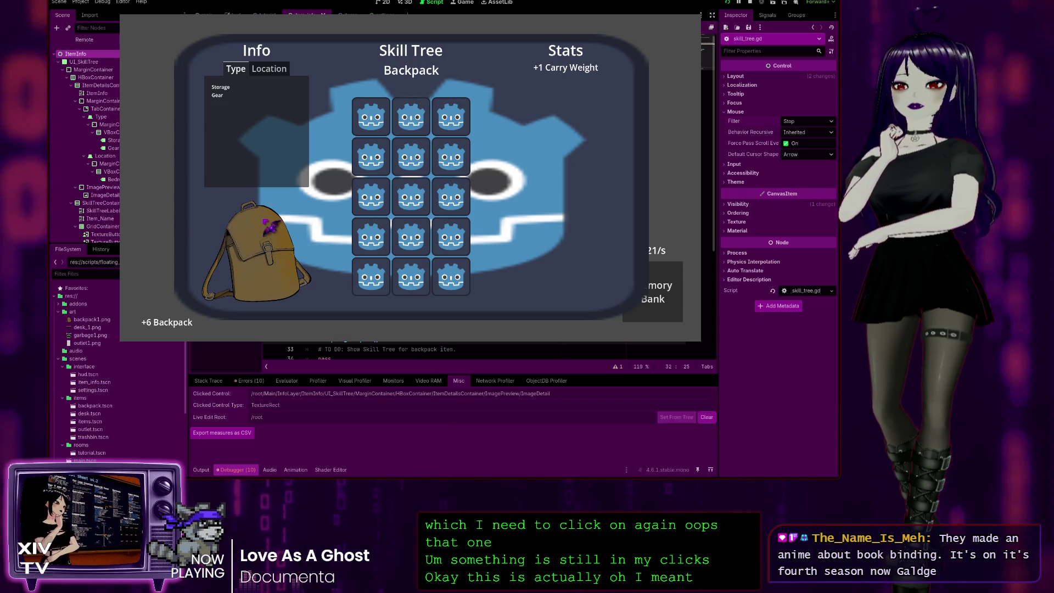
pyautogui.click(167, 226)
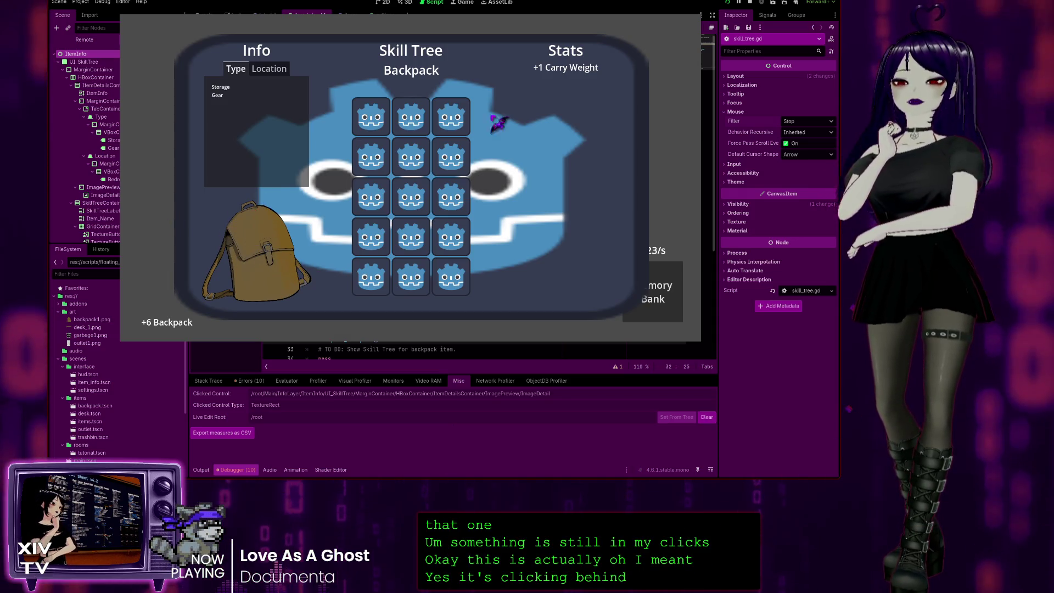
pyautogui.click(624, 124)
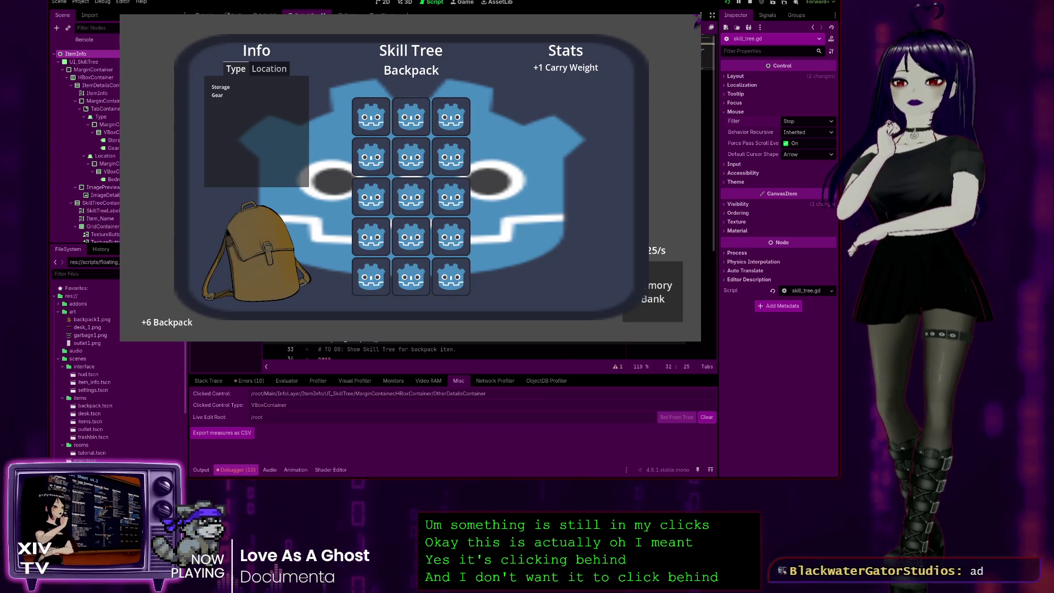
# Step: Restart the game with F5, toggle the panel with Escape, and inspect the desk again
pyautogui.click(695, 20)
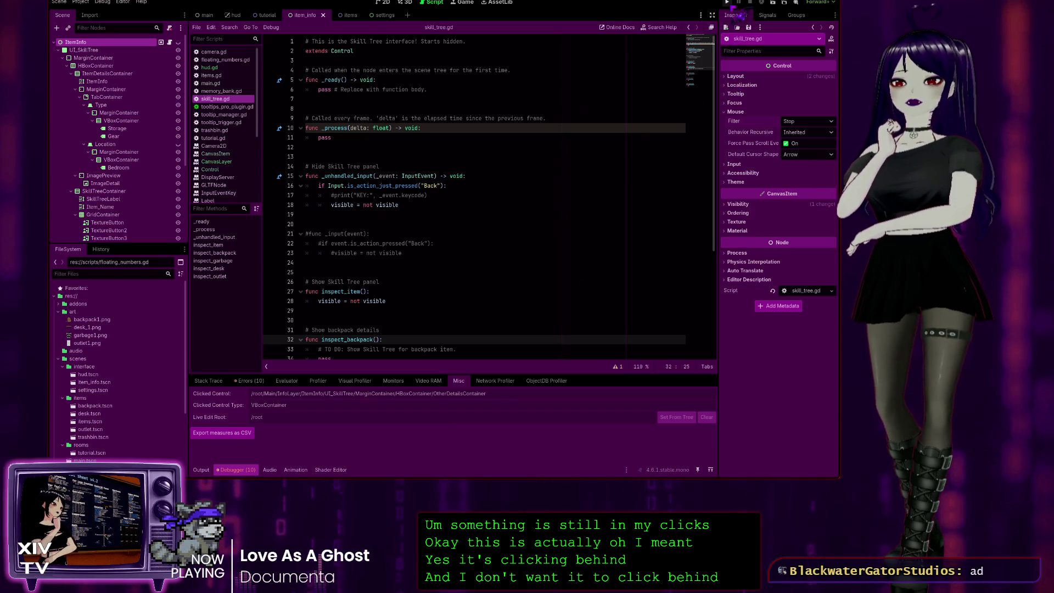
pyautogui.press('F5')
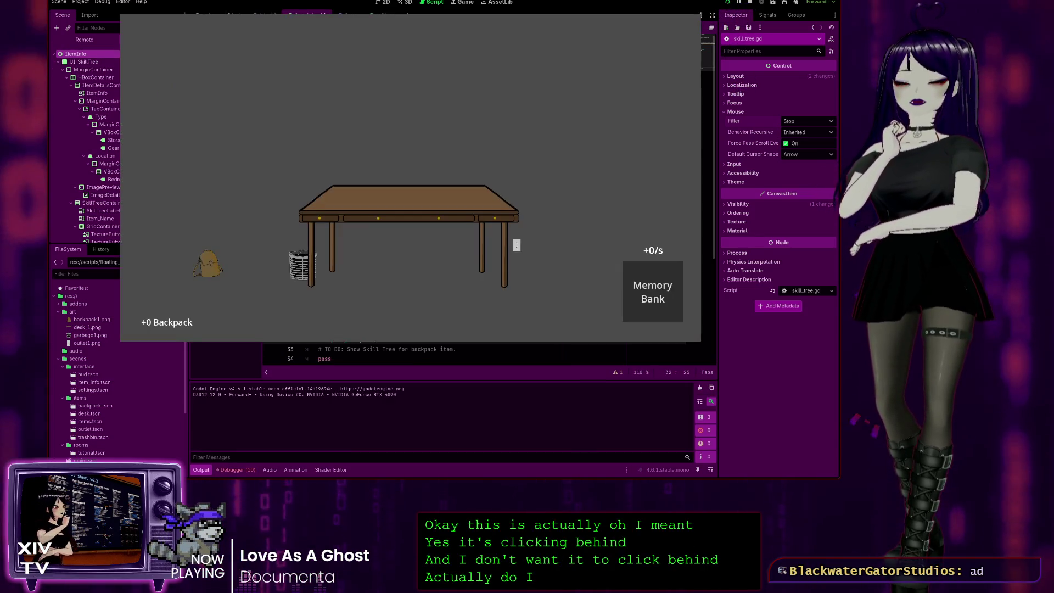
pyautogui.click(291, 71)
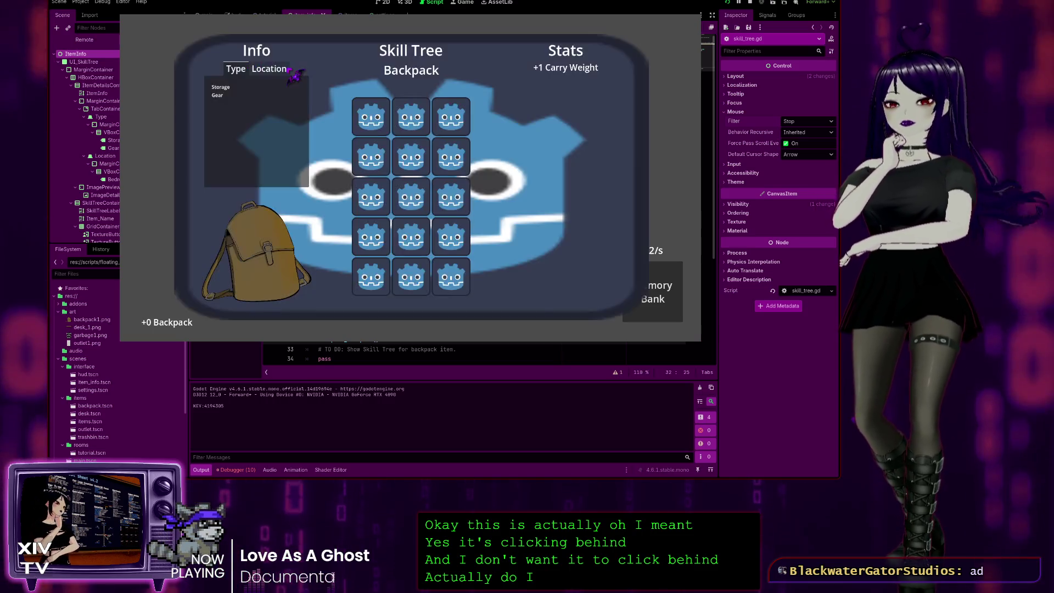
pyautogui.press('Escape')
pyautogui.press('Escape')
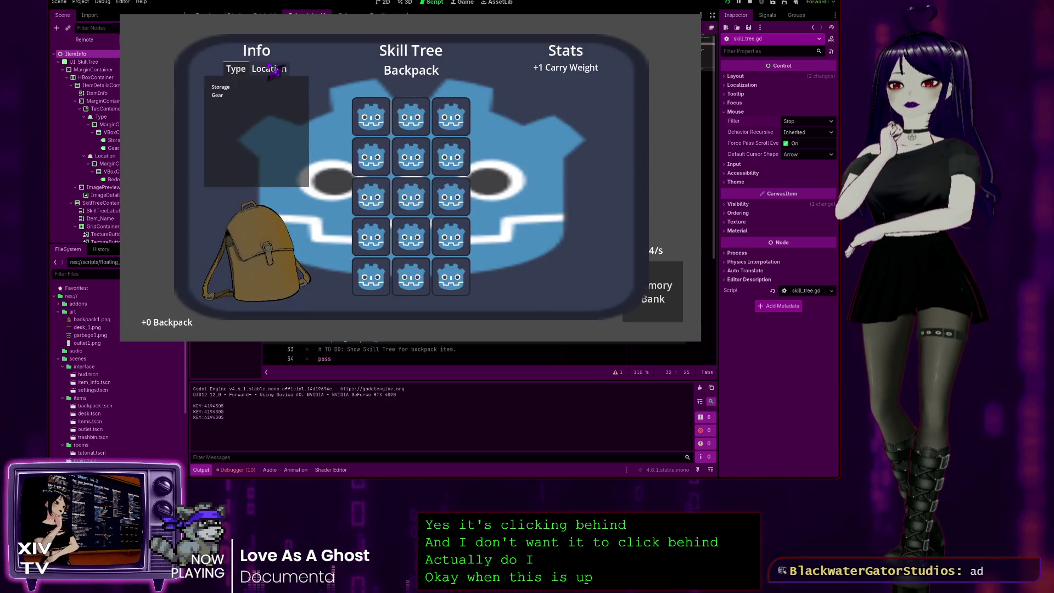
pyautogui.press('Escape')
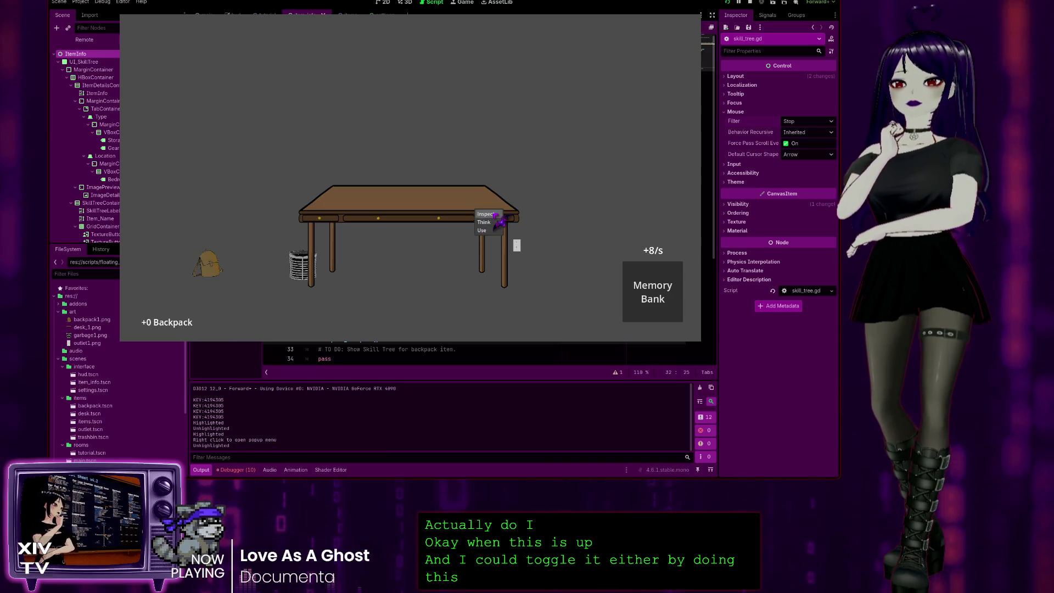
pyautogui.click(496, 215)
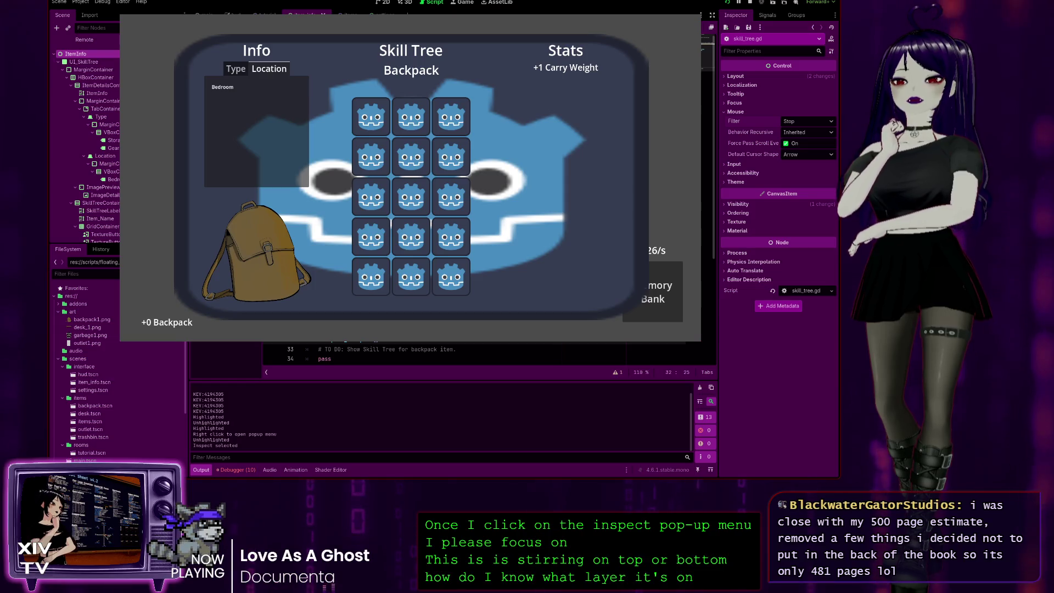
# Step: Check which controls clicks on the panel and a skill grid button hit
pyautogui.click(235, 470)
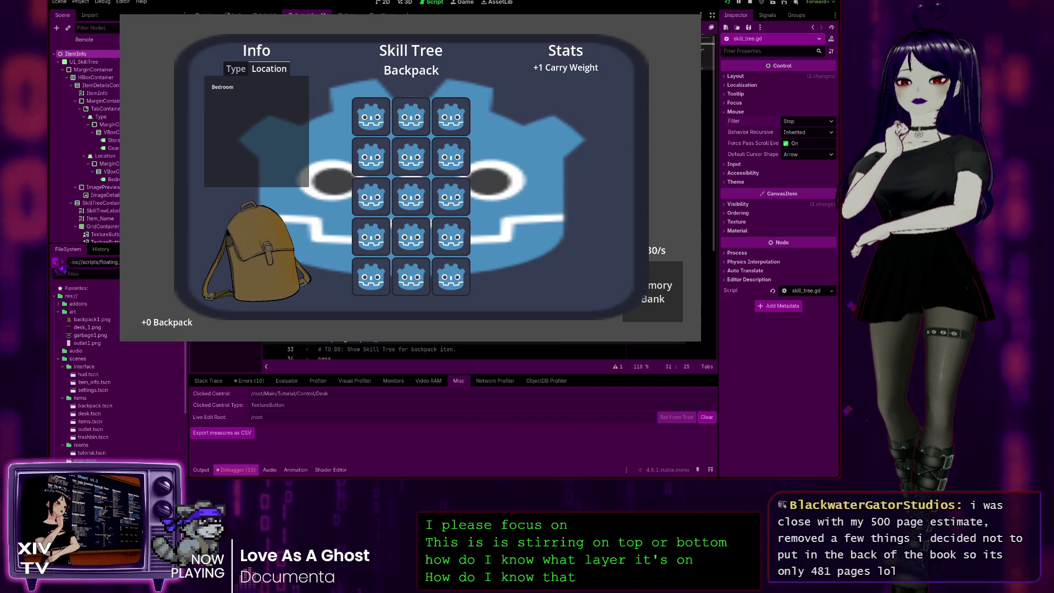
pyautogui.click(155, 180)
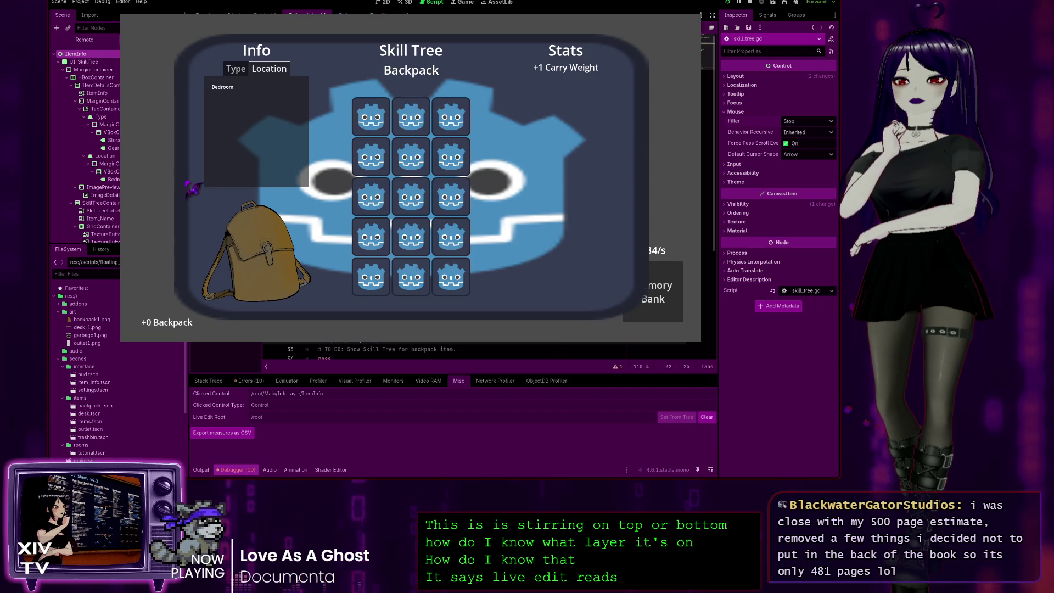
pyautogui.click(366, 265)
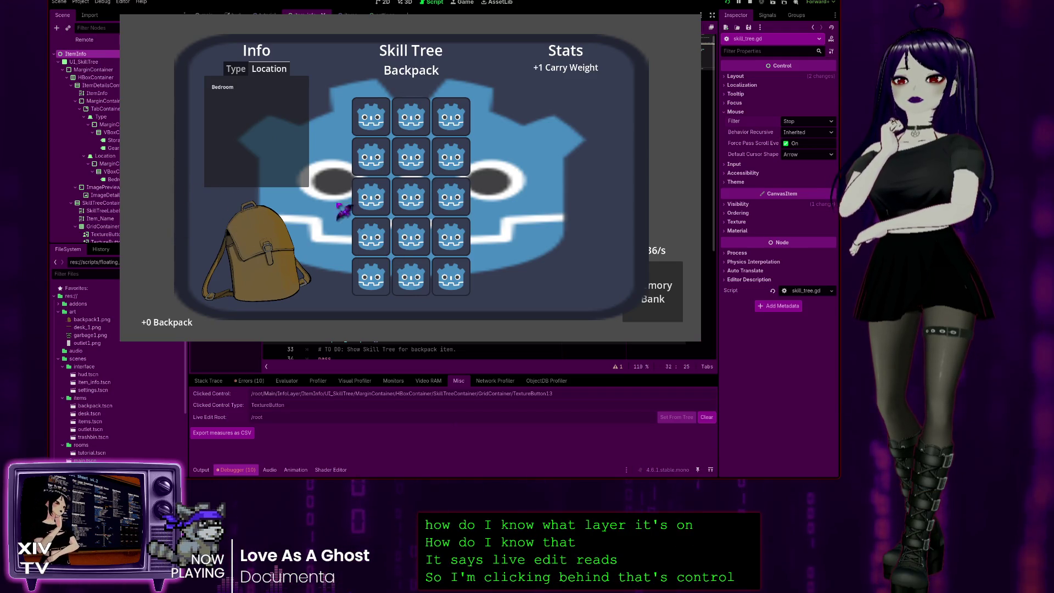
# Step: Toggle the item info between Type and Location, test another grid button, and right-click the desk behind the panel
pyautogui.click(241, 70)
pyautogui.click(261, 70)
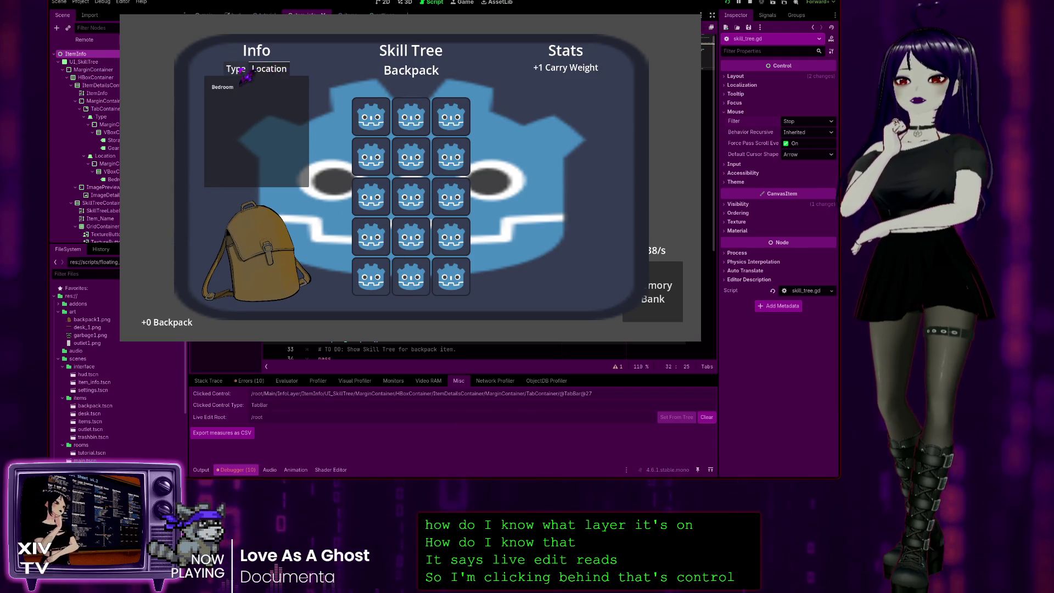
pyautogui.click(241, 70)
pyautogui.click(275, 70)
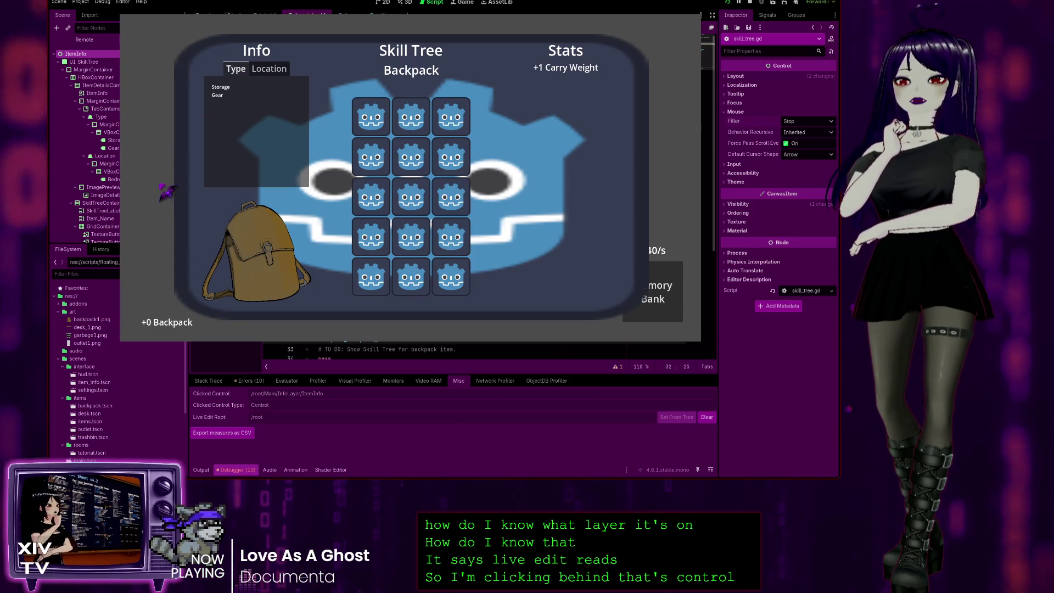
pyautogui.click(236, 69)
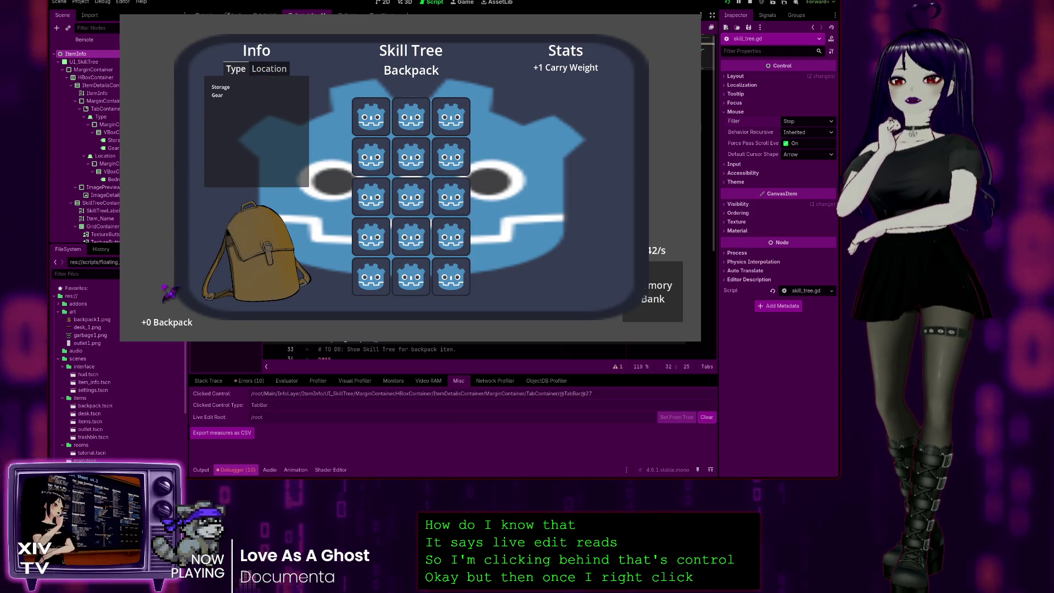
pyautogui.click(546, 301)
pyautogui.click(447, 277)
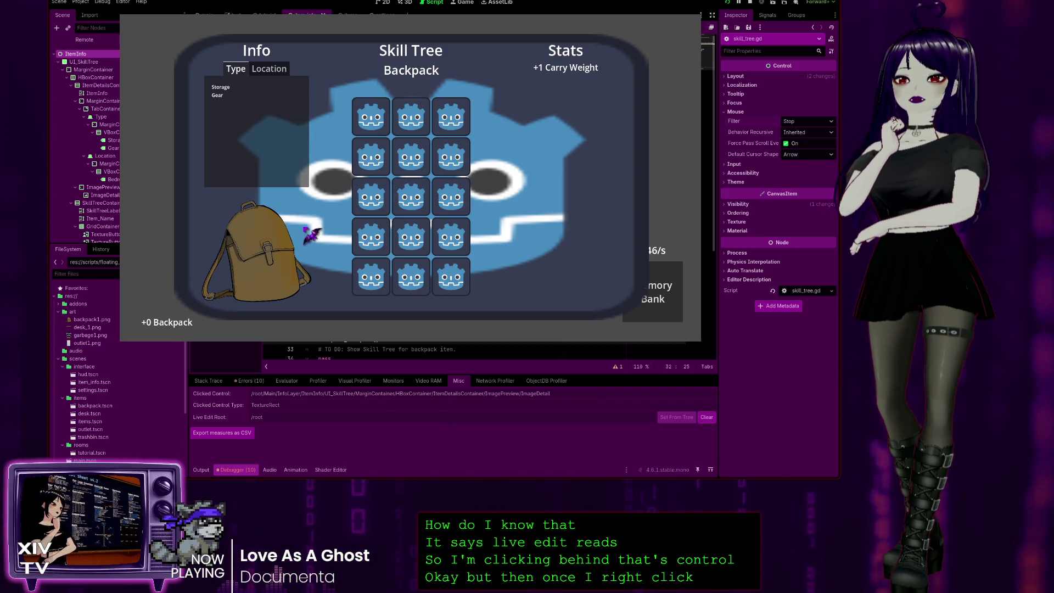
pyautogui.click(259, 69)
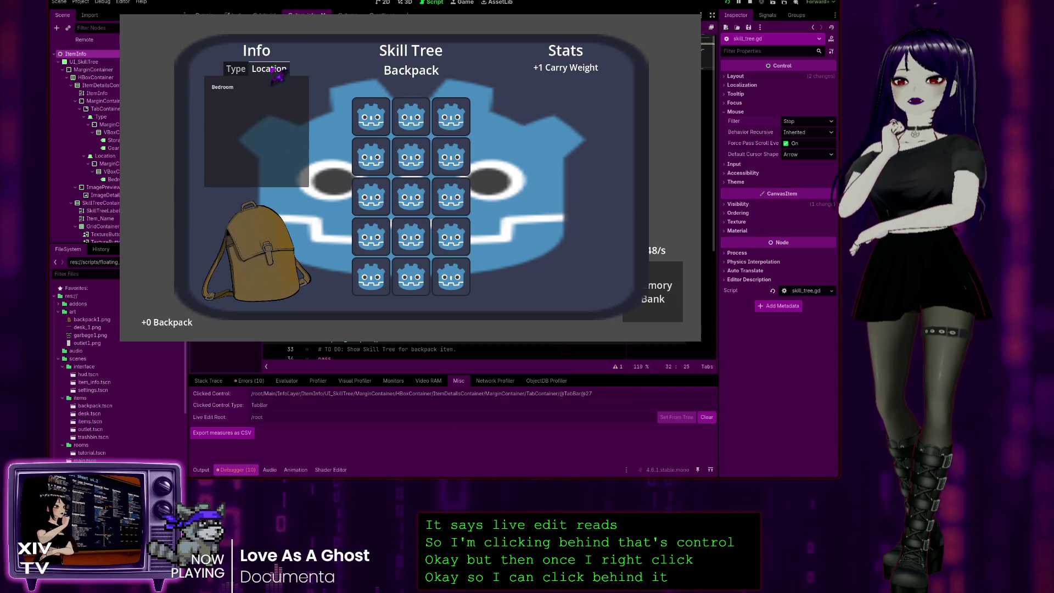
pyautogui.rightClick(258, 80)
# Step: Reopen the Skill Tree panel via Inspect, test pass-through clicks, switch to Location, and close the panel
pyautogui.rightClick(377, 208)
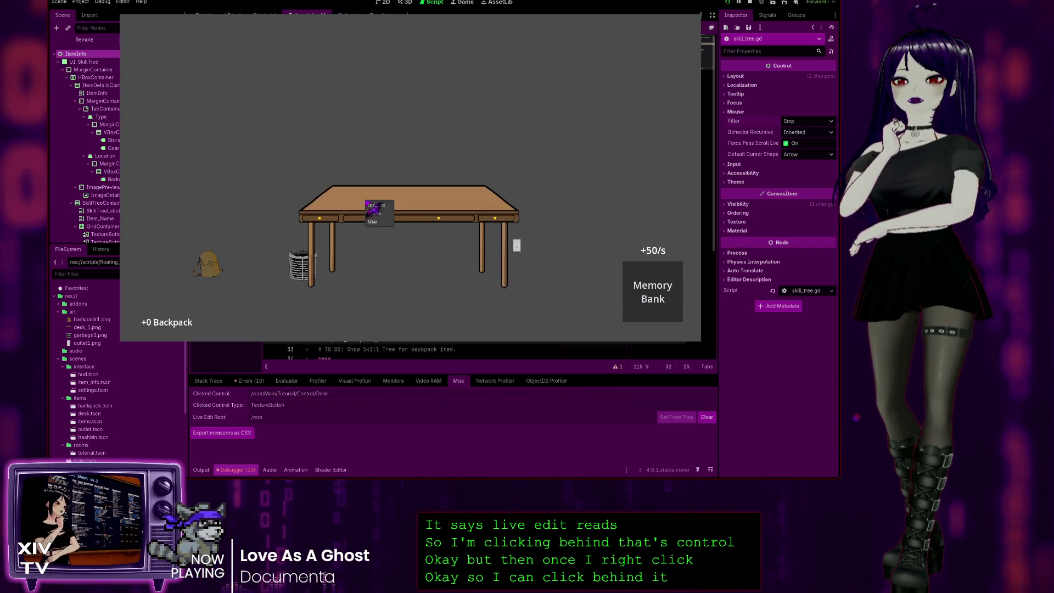
pyautogui.click(381, 206)
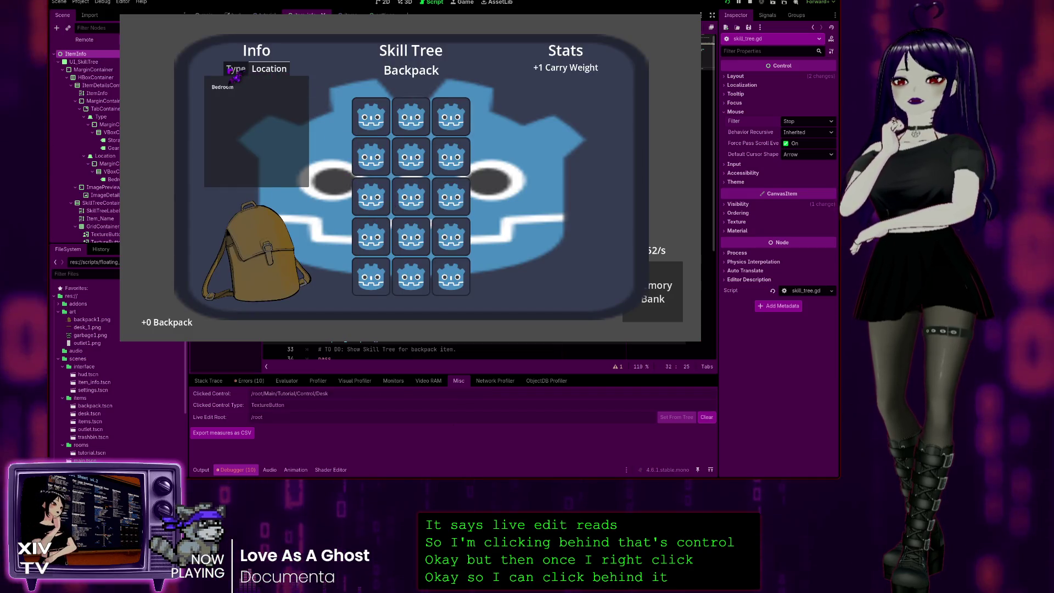
pyautogui.rightClick(287, 73)
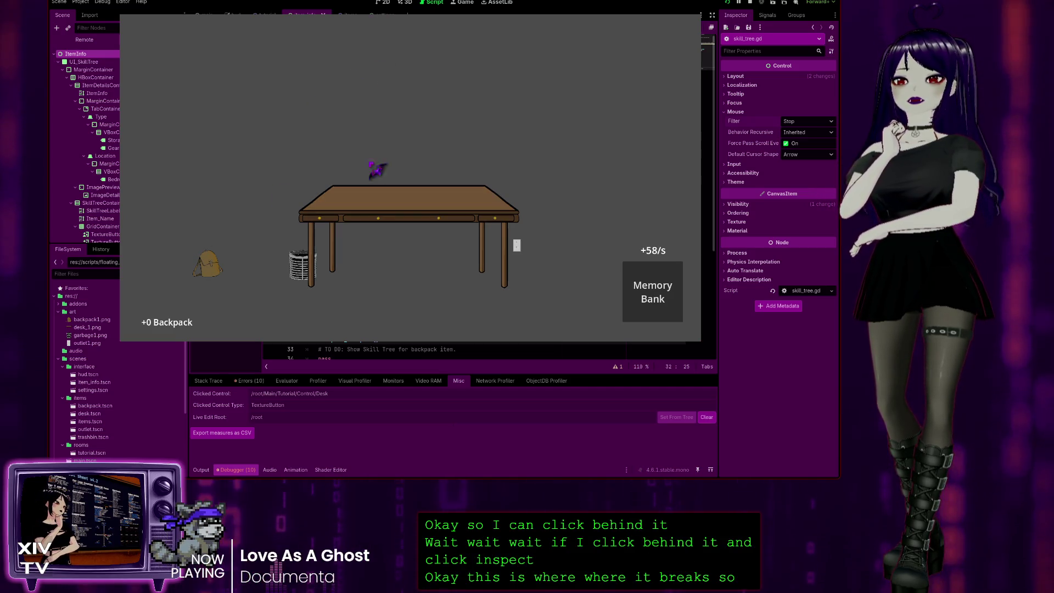
pyautogui.click(348, 210)
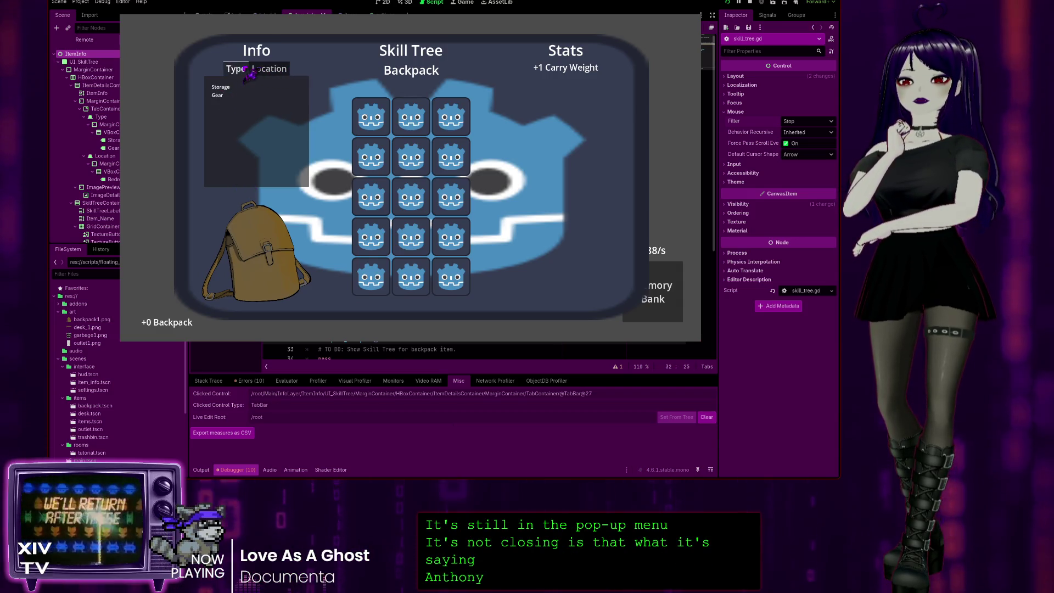
pyautogui.click(269, 70)
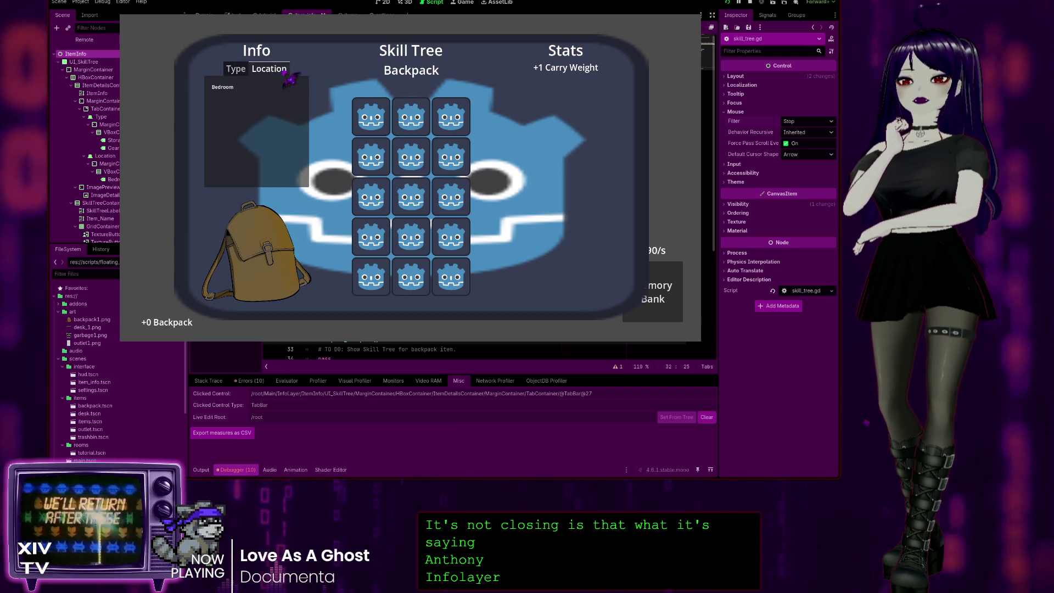
pyautogui.click(162, 174)
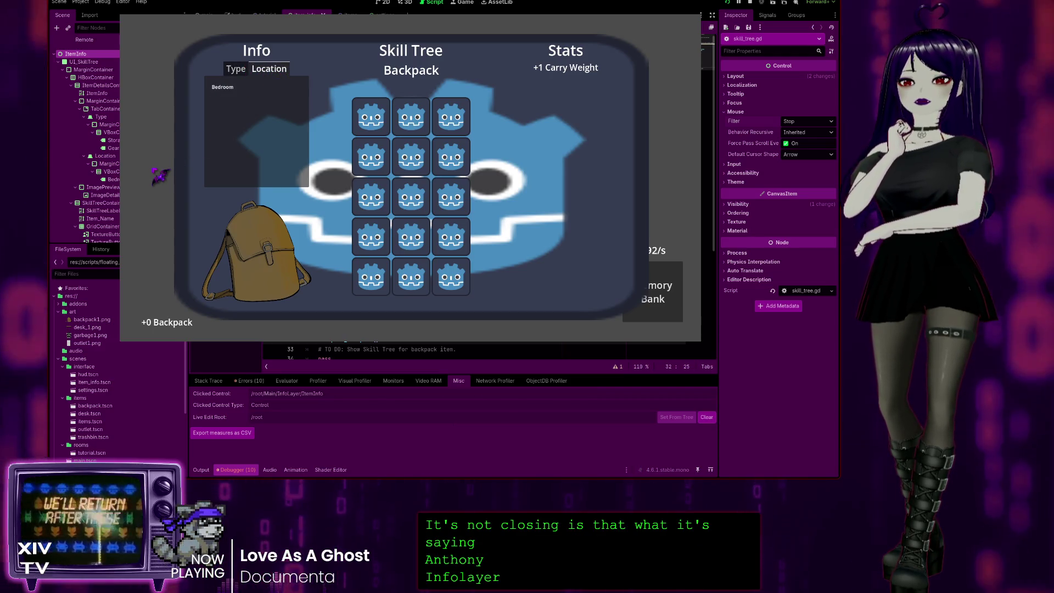
pyautogui.click(160, 173)
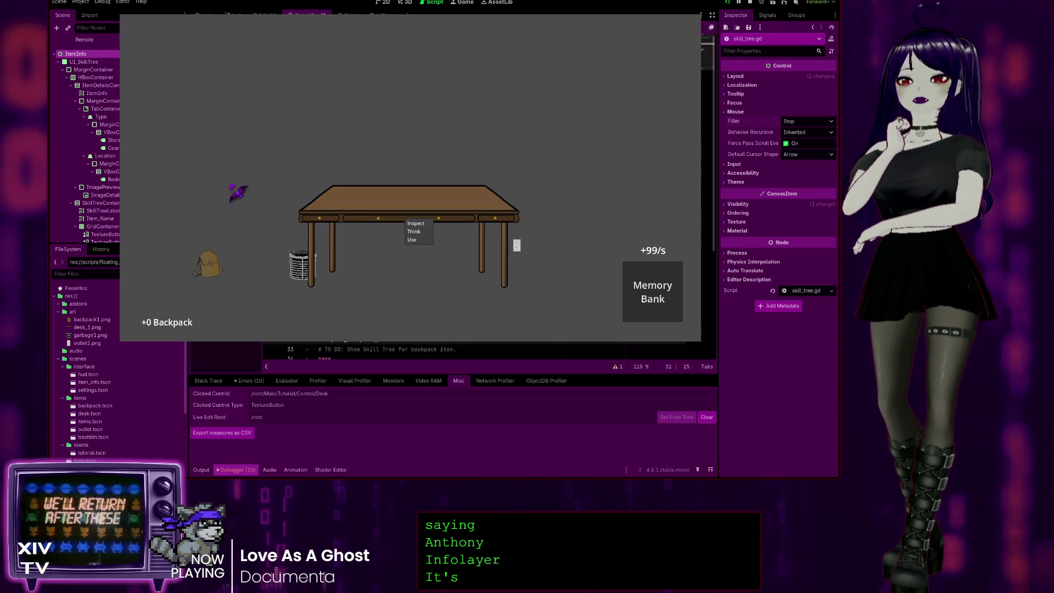
# Step: Inspect the desk again, test clicks inside the panel and Type/Location tabs, then close the game
pyautogui.click(416, 225)
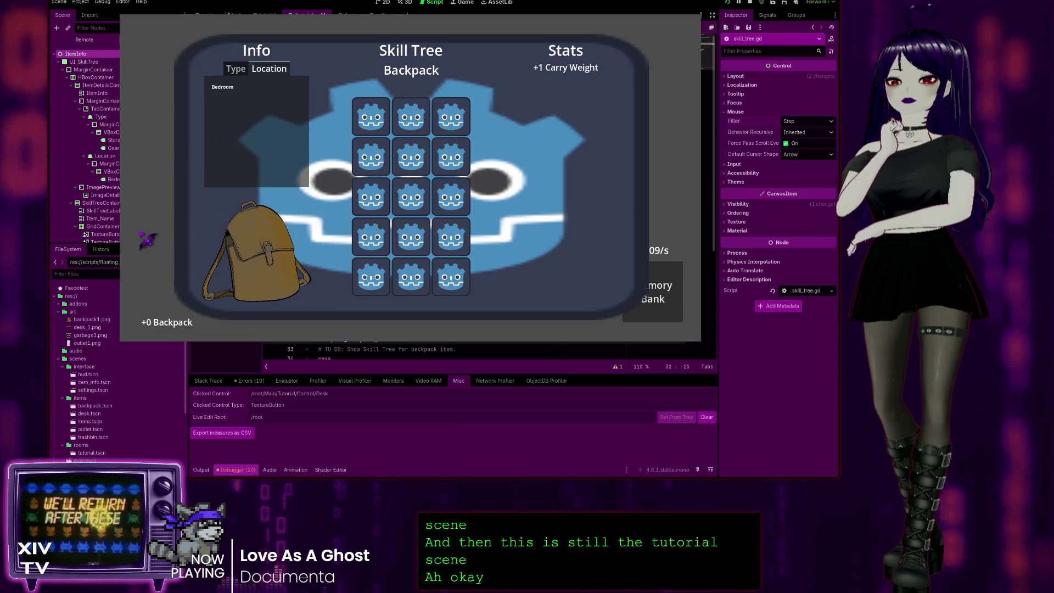
pyautogui.click(273, 209)
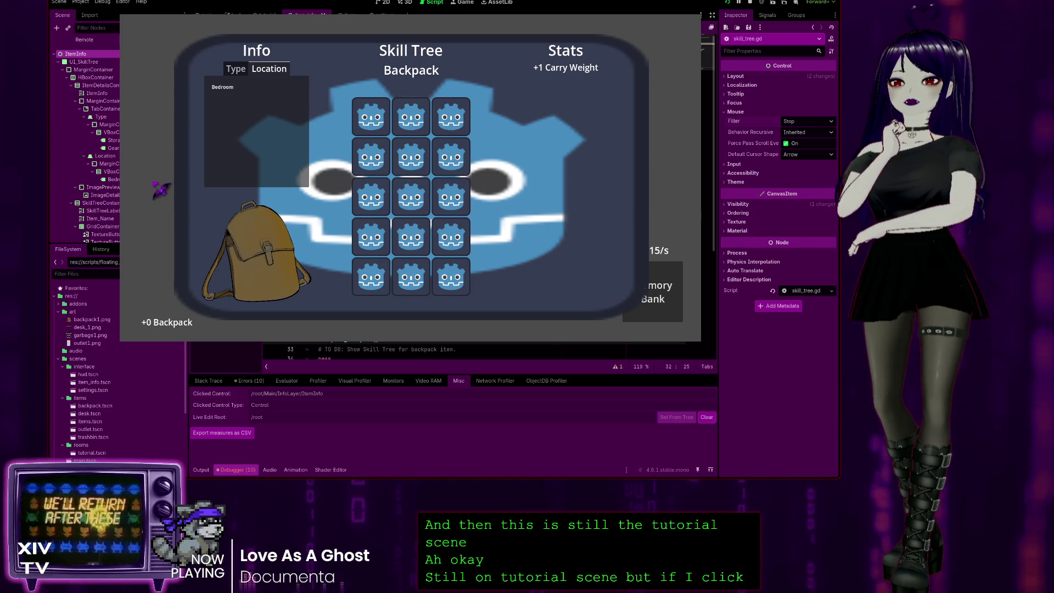
pyautogui.click(236, 69)
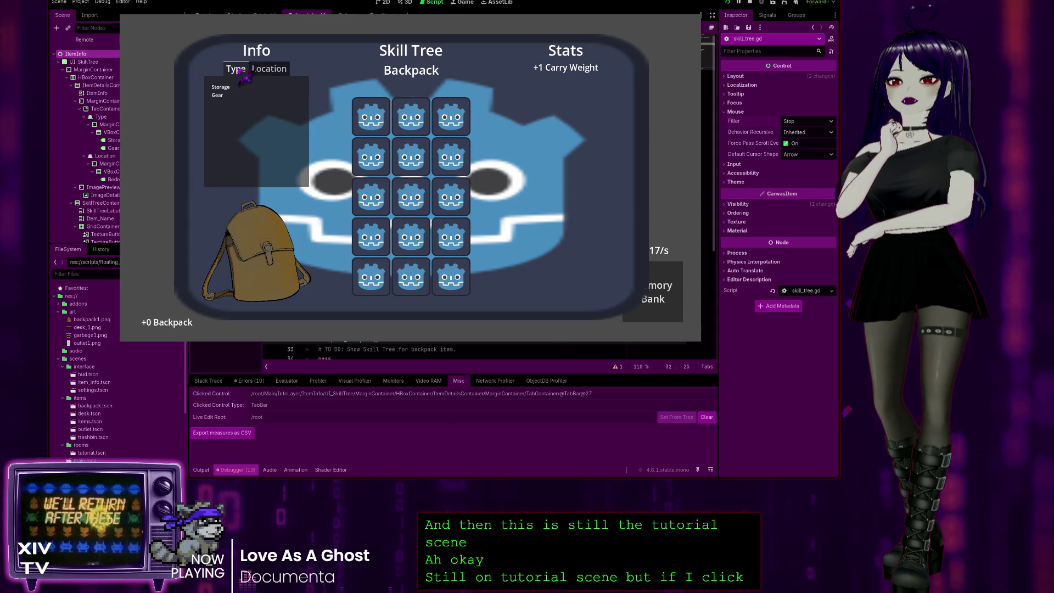
pyautogui.click(269, 68)
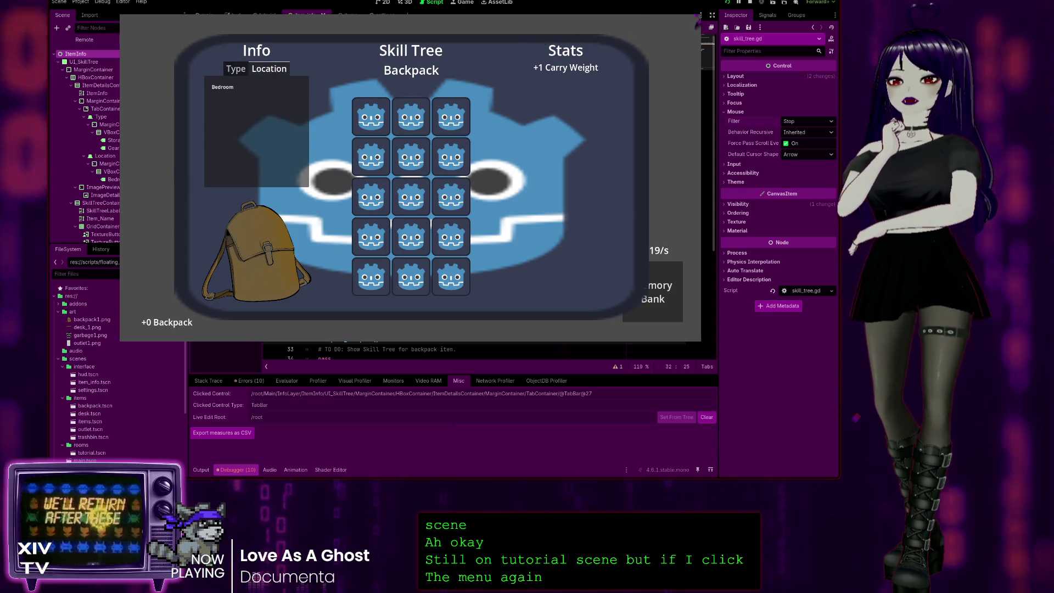
pyautogui.click(222, 98)
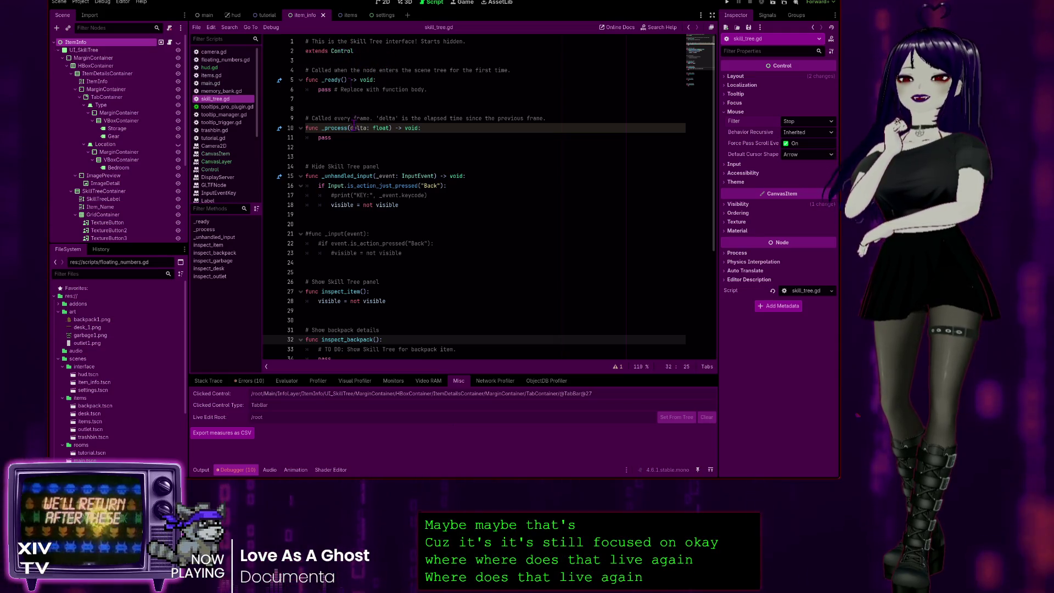
# Step: Open the item_info scene and its items.gd script, scrolled to the top
pyautogui.click(236, 16)
pyautogui.click(306, 16)
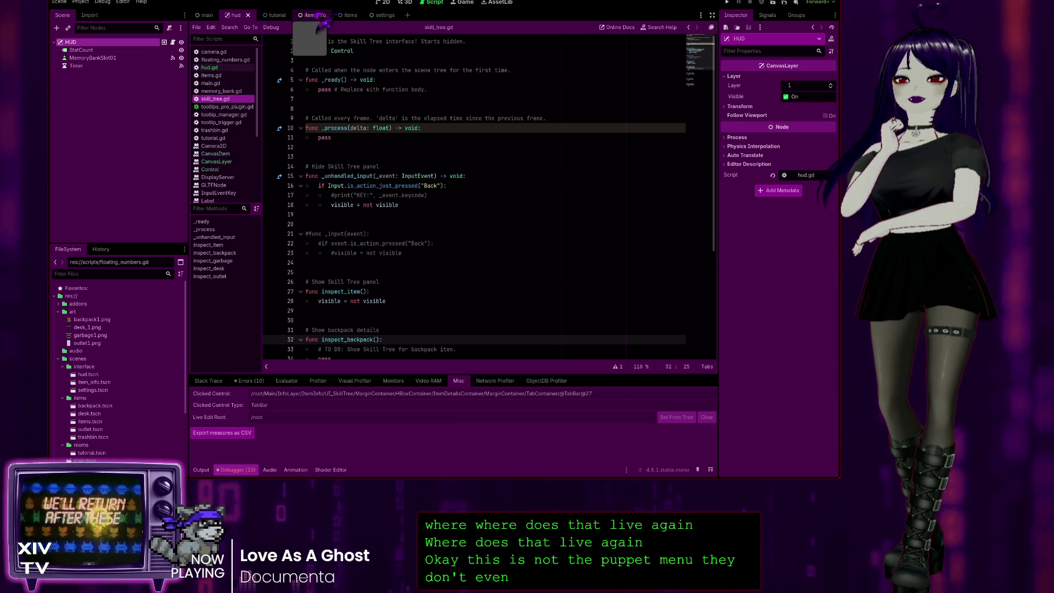
pyautogui.click(235, 68)
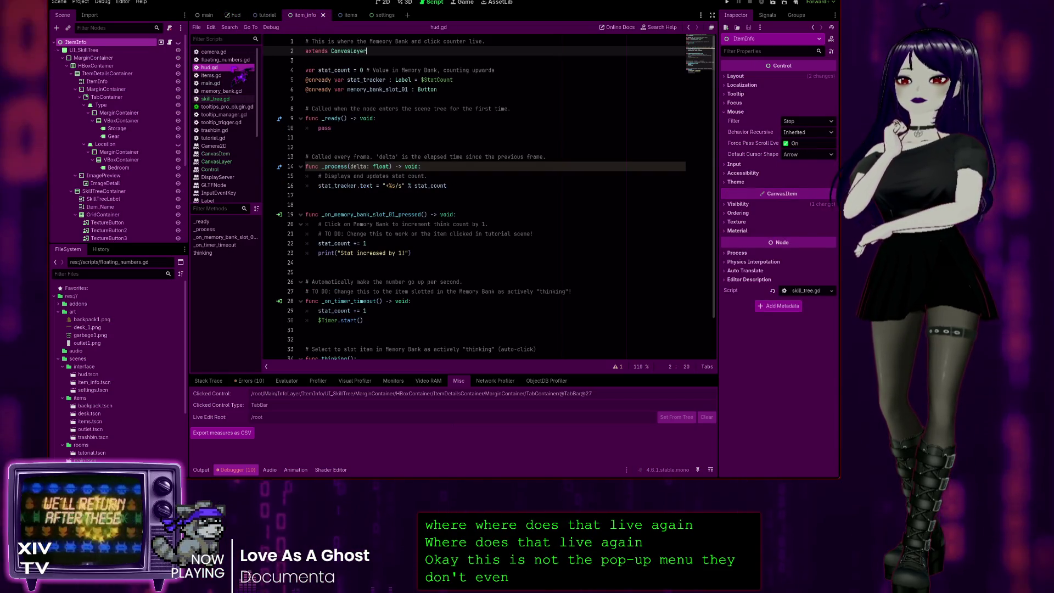
pyautogui.click(222, 76)
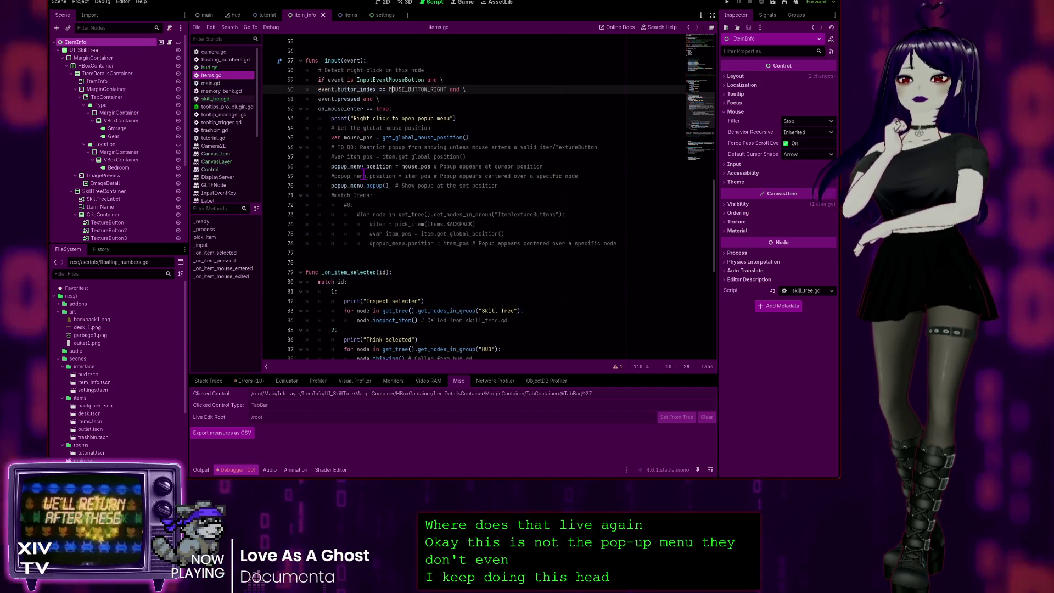
pyautogui.scroll(-5, 389, 233)
pyautogui.scroll(15, 389, 233)
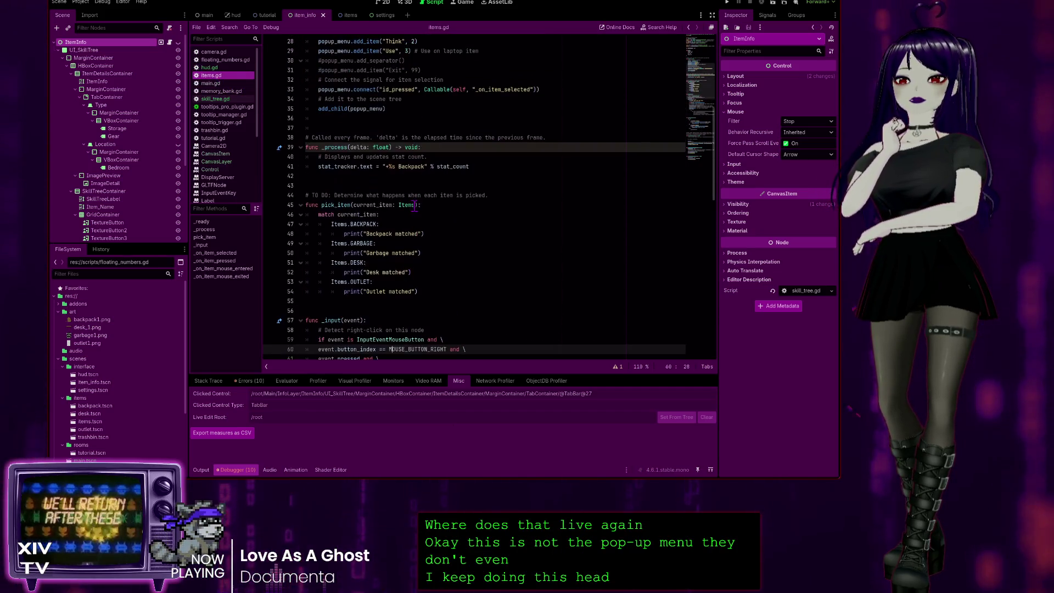
pyautogui.scroll(2, 422, 187)
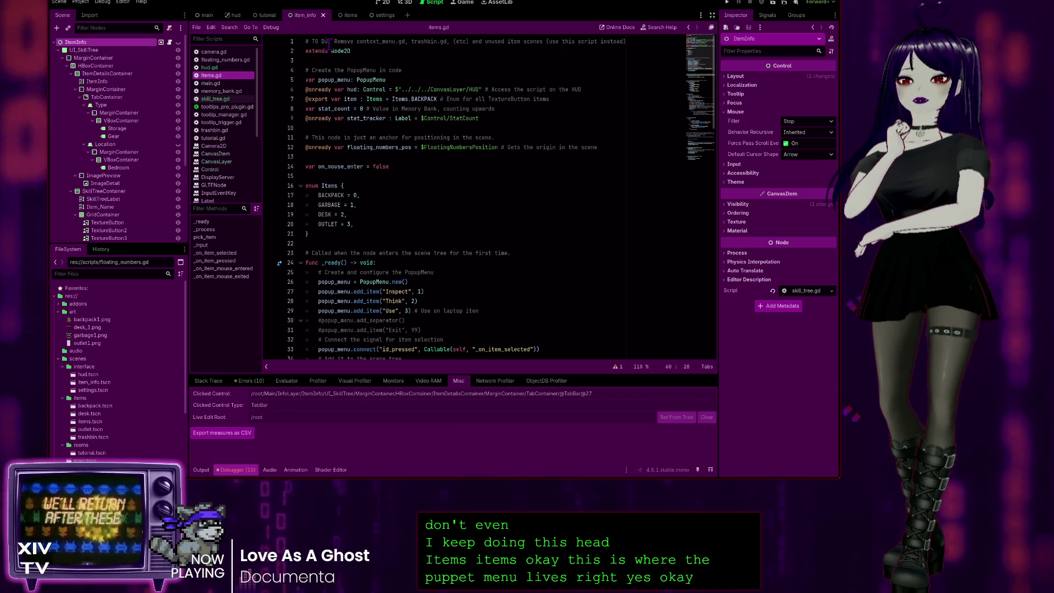
# Step: Add the comment '# This is where the popup menu lives.' as line 1 of items.gd
pyautogui.click(308, 43)
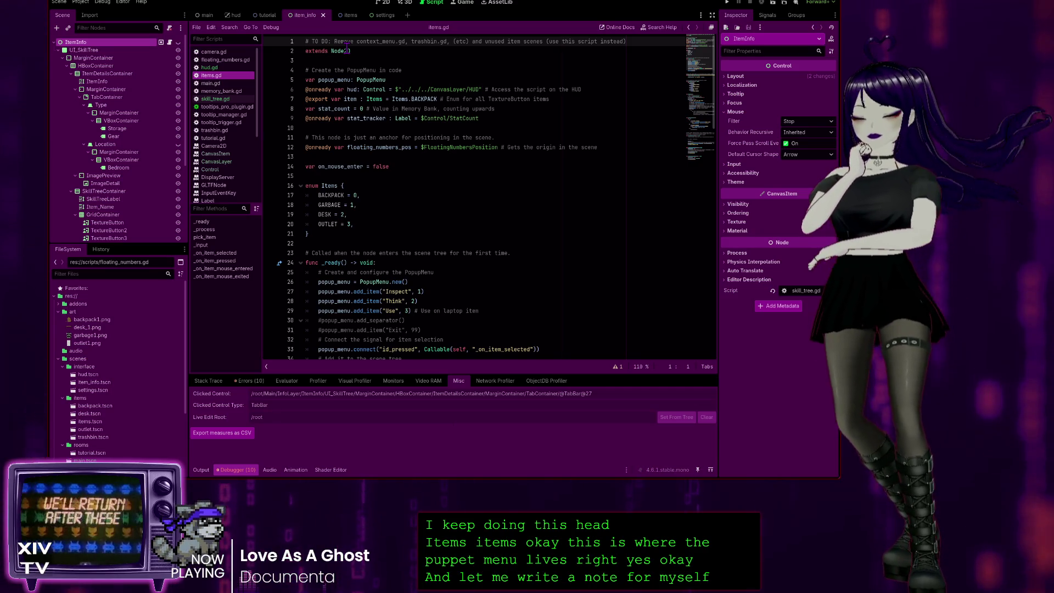
pyautogui.press('Return')
pyautogui.press('Up')
pyautogui.write('#')
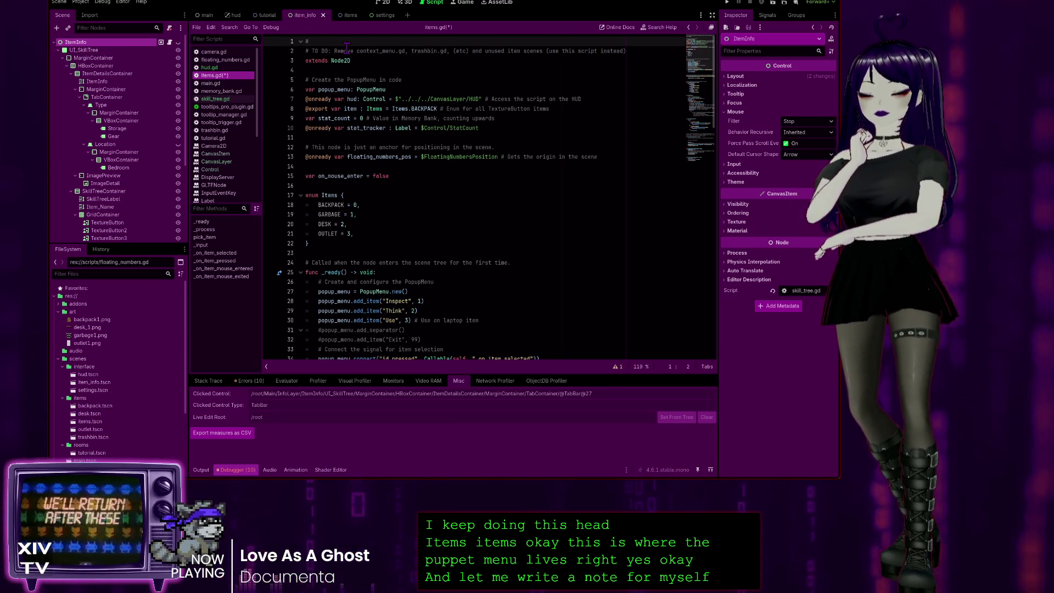
pyautogui.write(' This is where ')
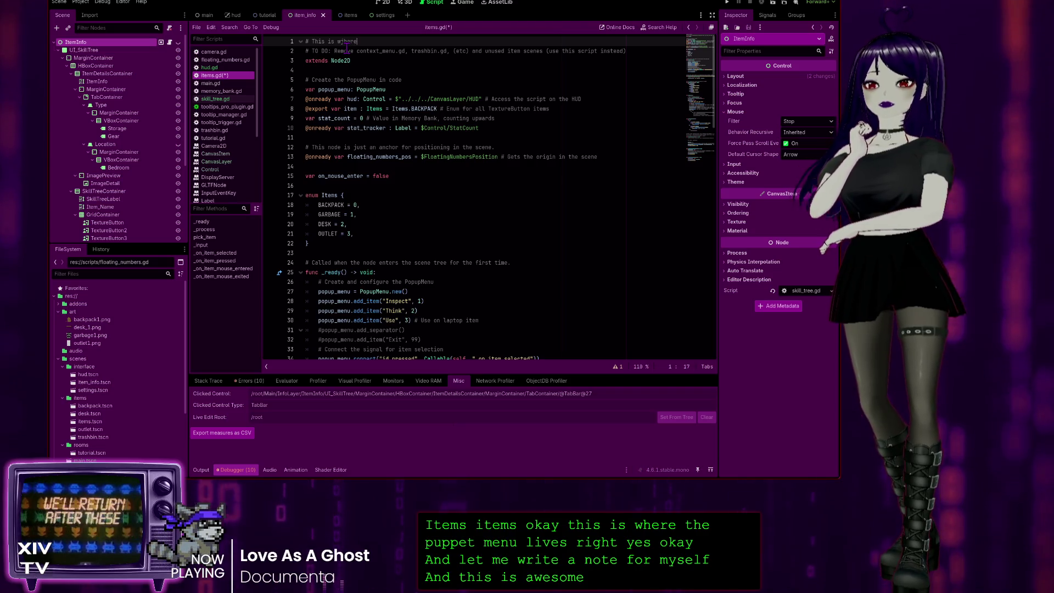
pyautogui.write('e the ')
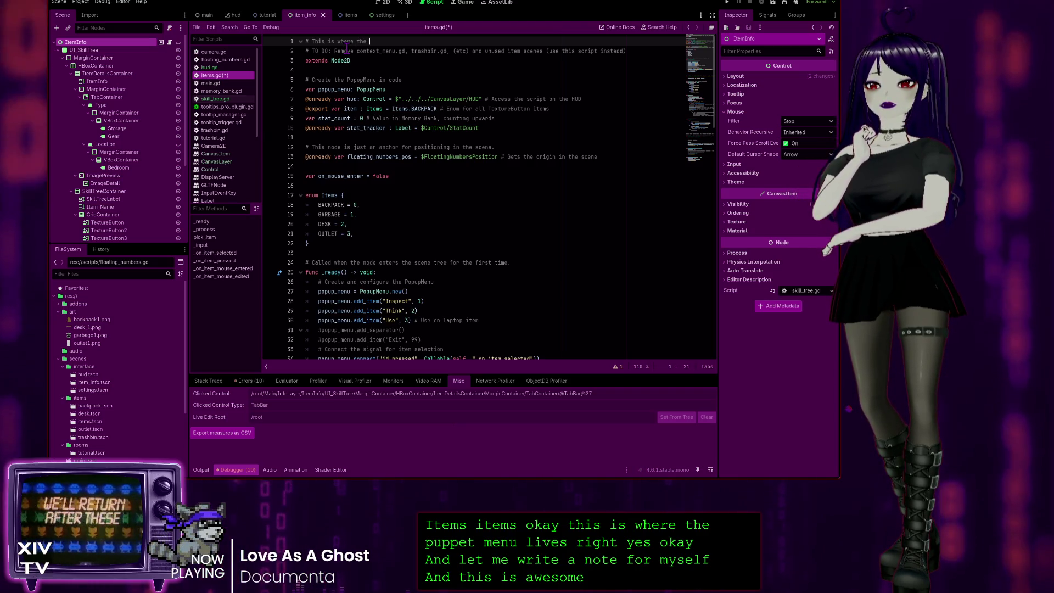
pyautogui.write('popup me')
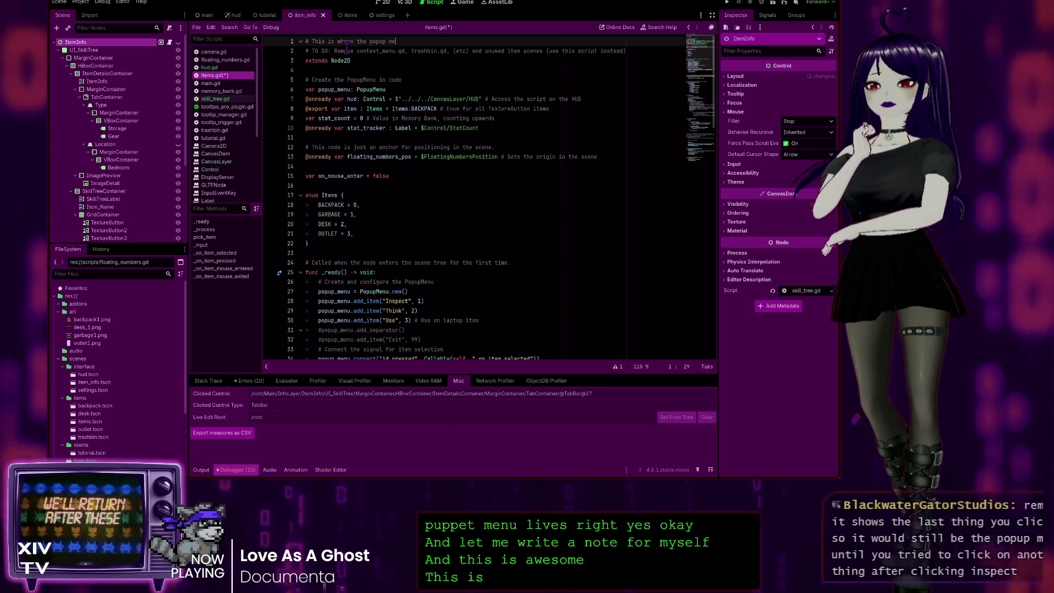
pyautogui.write('nu lives.')
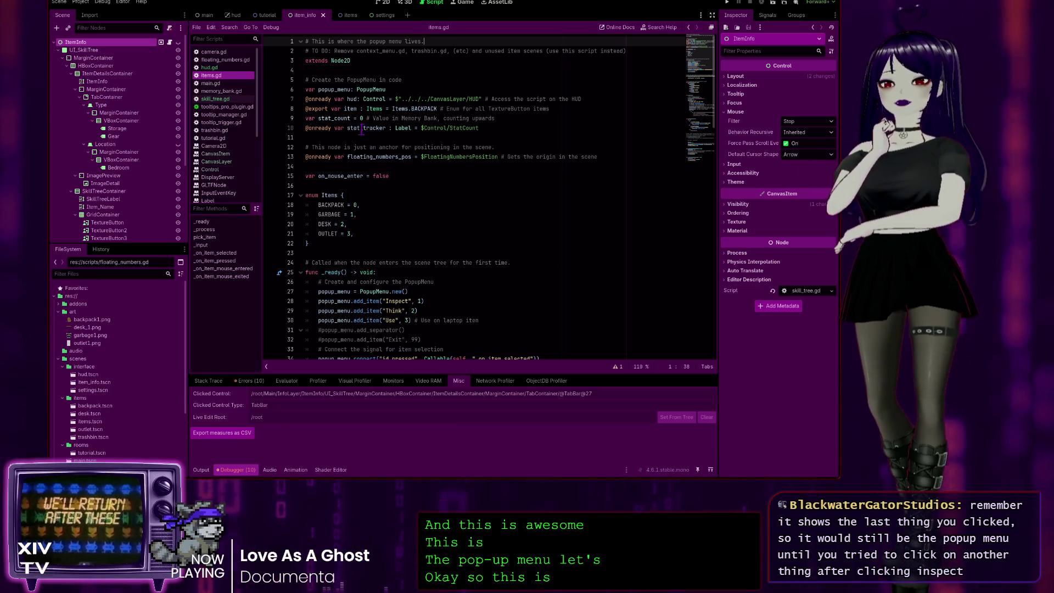
pyautogui.scroll(-3, 362, 128)
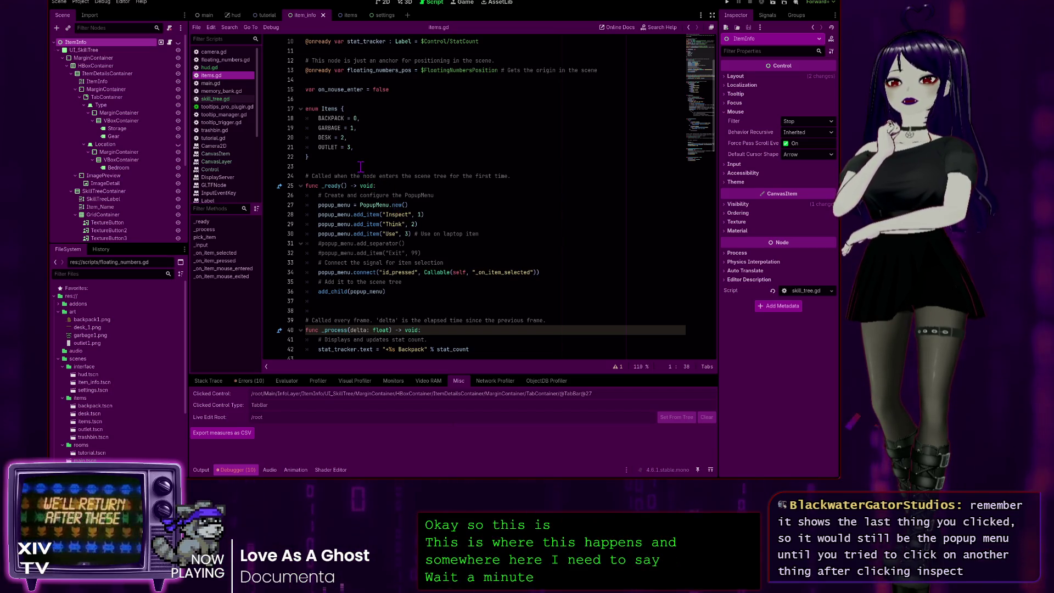
pyautogui.scroll(-8, 355, 201)
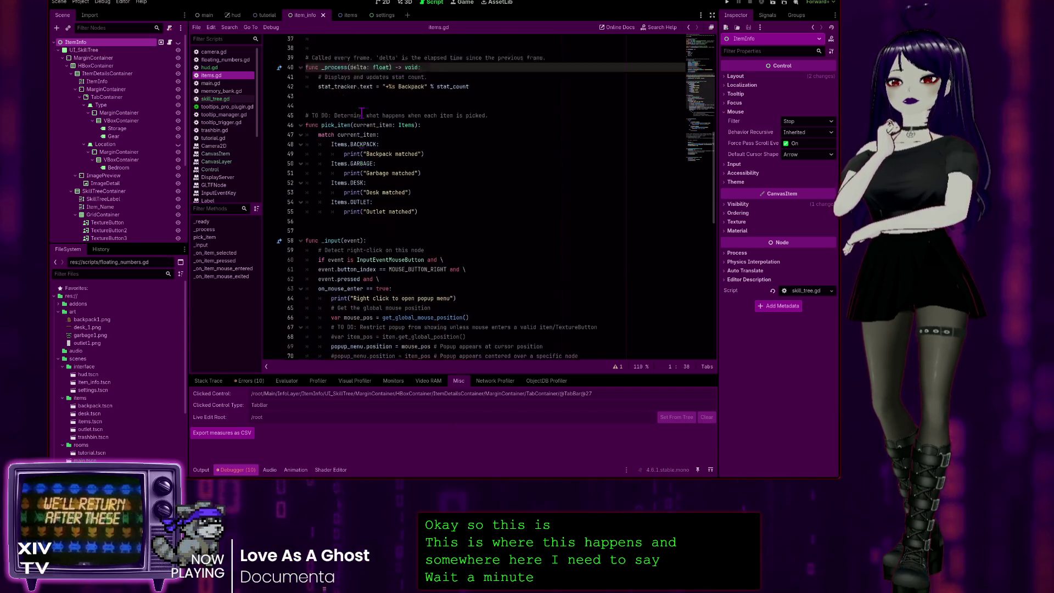
pyautogui.scroll(-5, 425, 127)
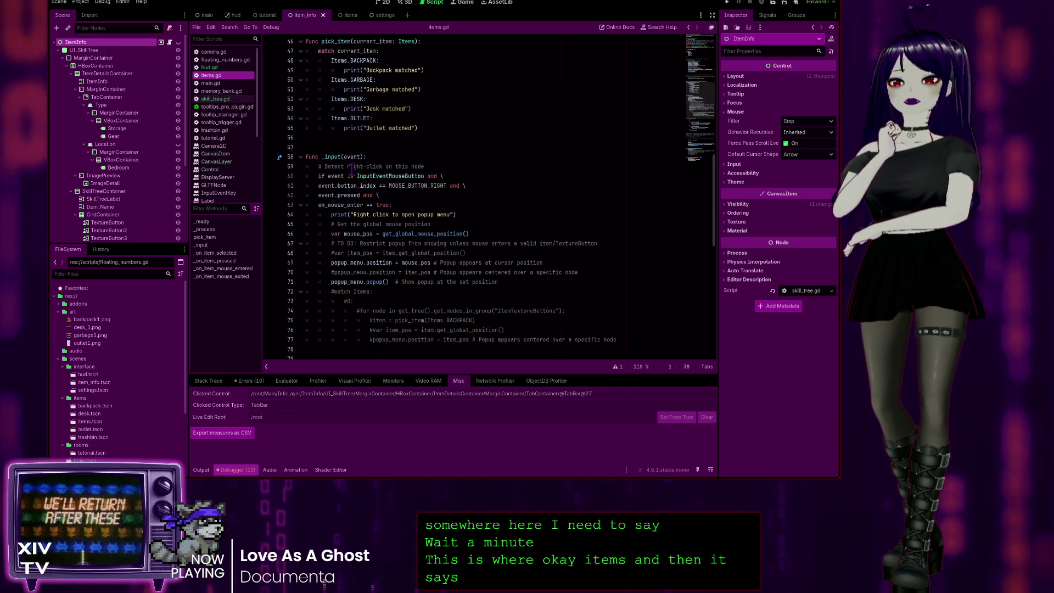
pyautogui.scroll(-2, 349, 152)
pyautogui.click(399, 89)
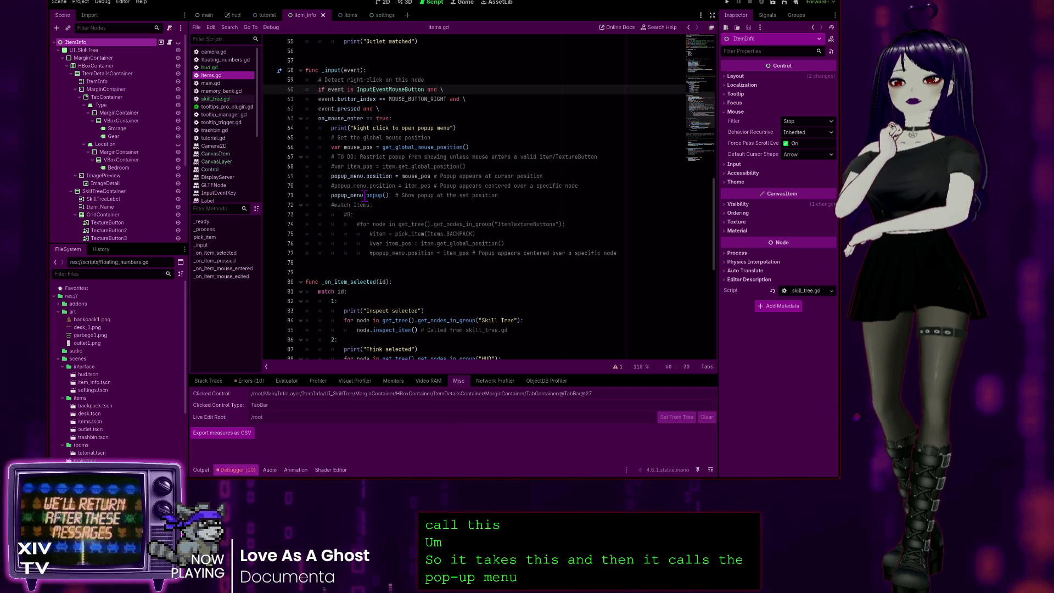
pyautogui.scroll(-4, 365, 196)
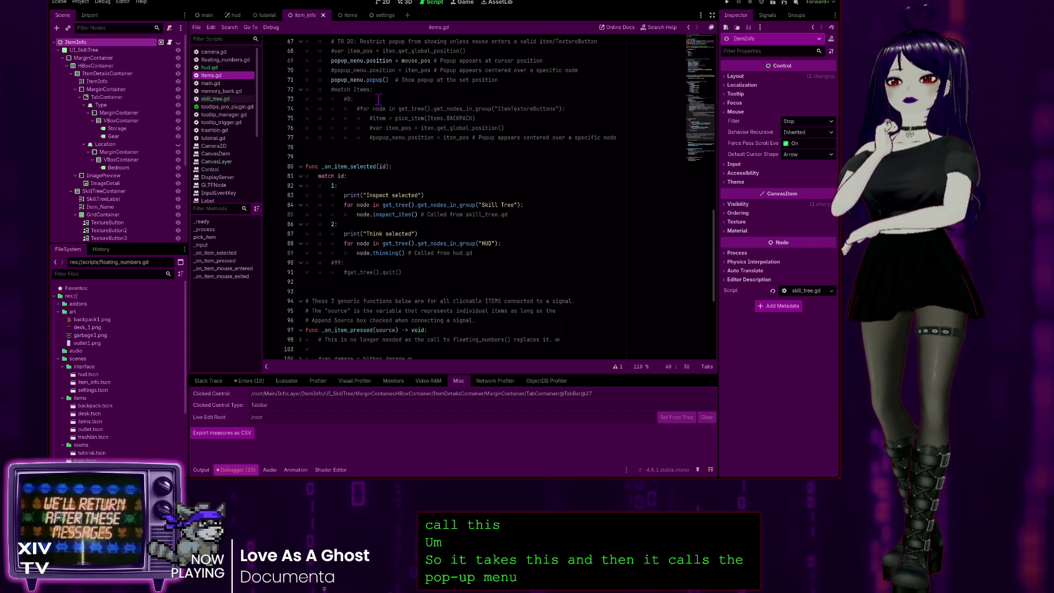
pyautogui.click(369, 79)
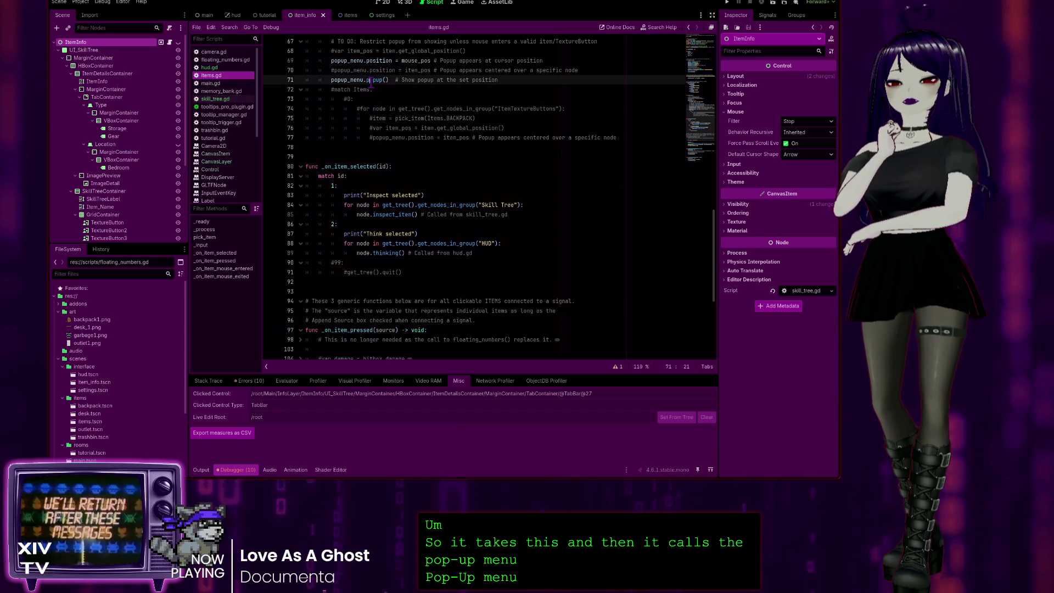
pyautogui.scroll(-7, 409, 221)
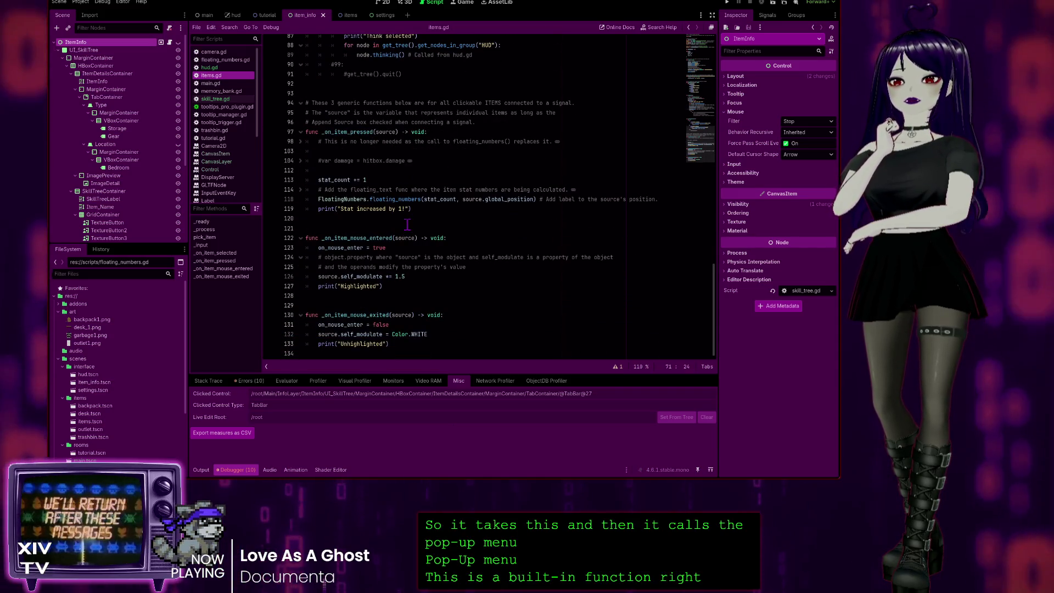
pyautogui.scroll(9, 409, 214)
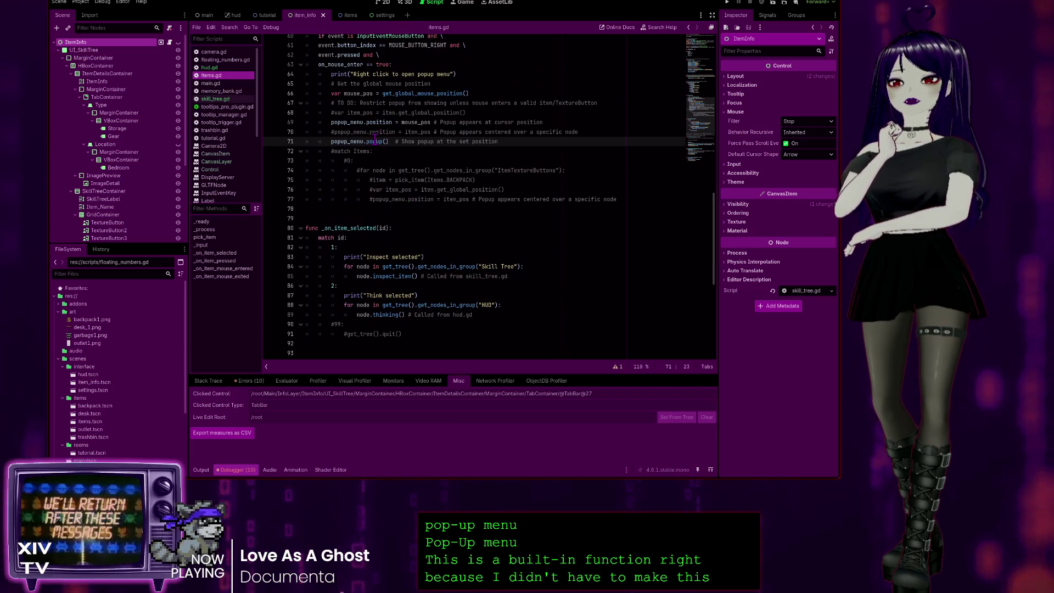
pyautogui.keyDown('ctrl'); pyautogui.click(375, 141); pyautogui.keyUp('ctrl')
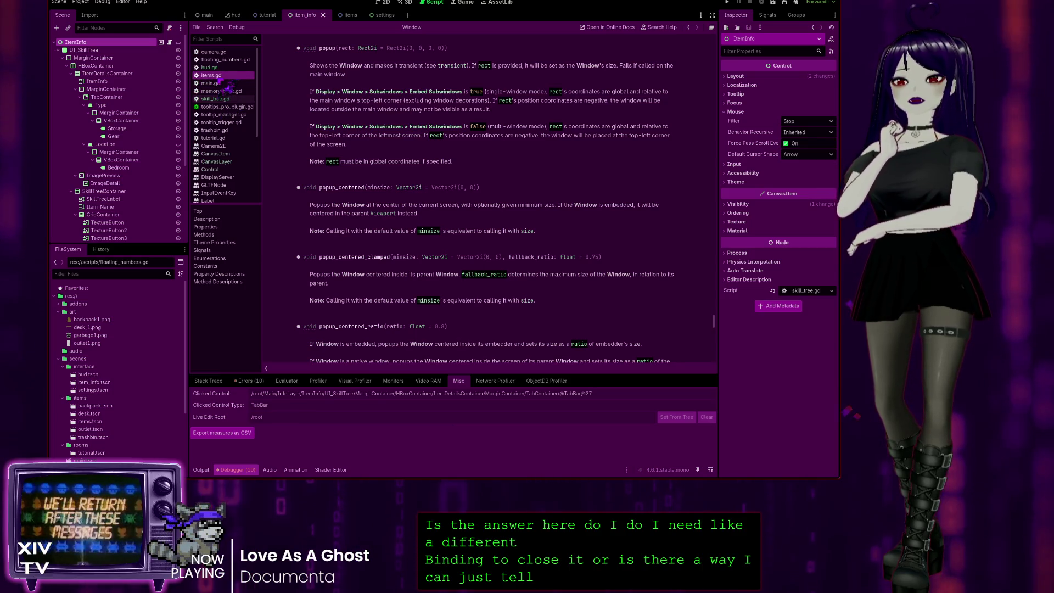
pyautogui.click(213, 75)
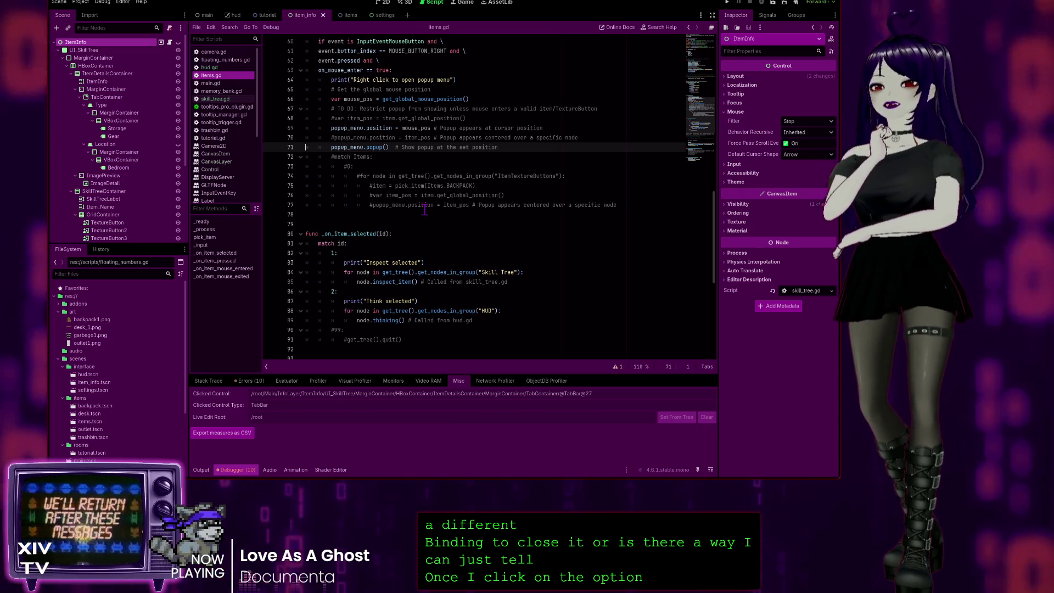
pyautogui.scroll(2, 424, 211)
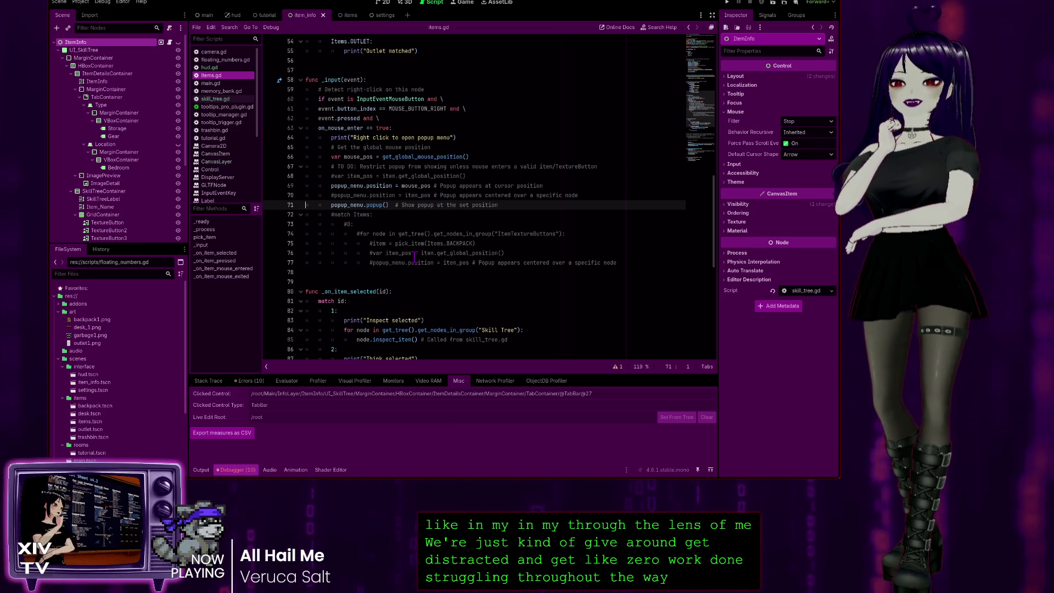
pyautogui.scroll(-4, 414, 257)
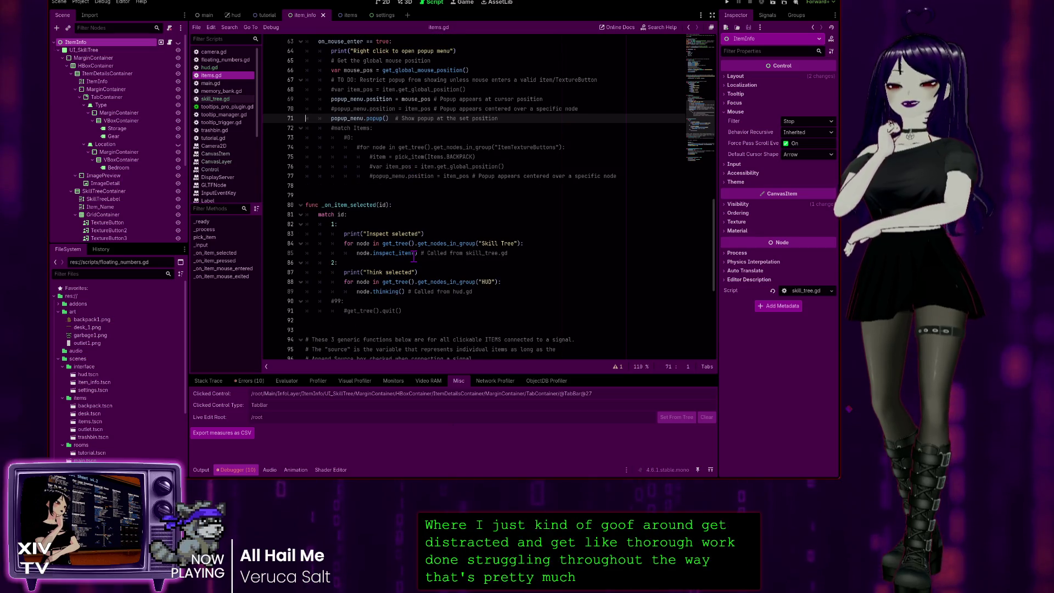